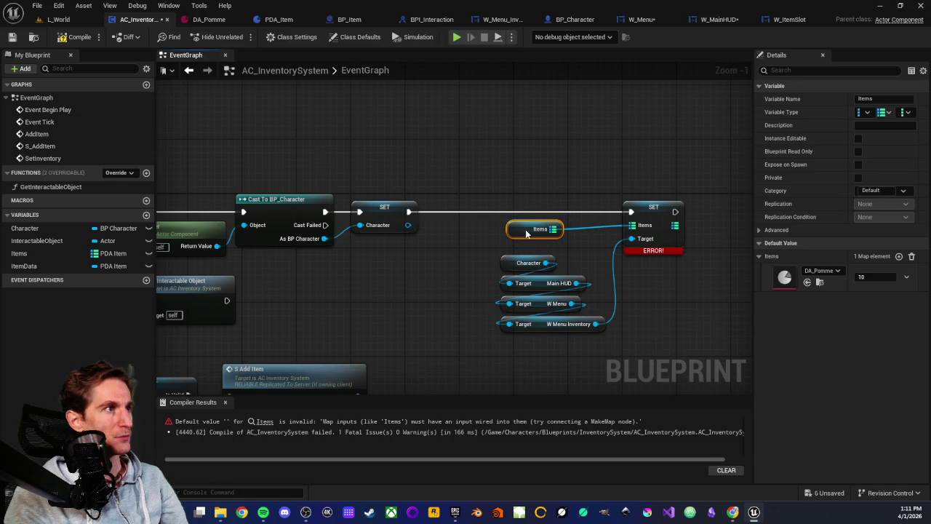
# - Compile and save the AC_InventorySystem inventory component
pyautogui.click(237, 151)
pyautogui.click(79, 37)
pyautogui.click(11, 37)
# - Play L_World from the viewport, walk toward the cube, toggle the inventory, then stop
pyautogui.click(59, 19)
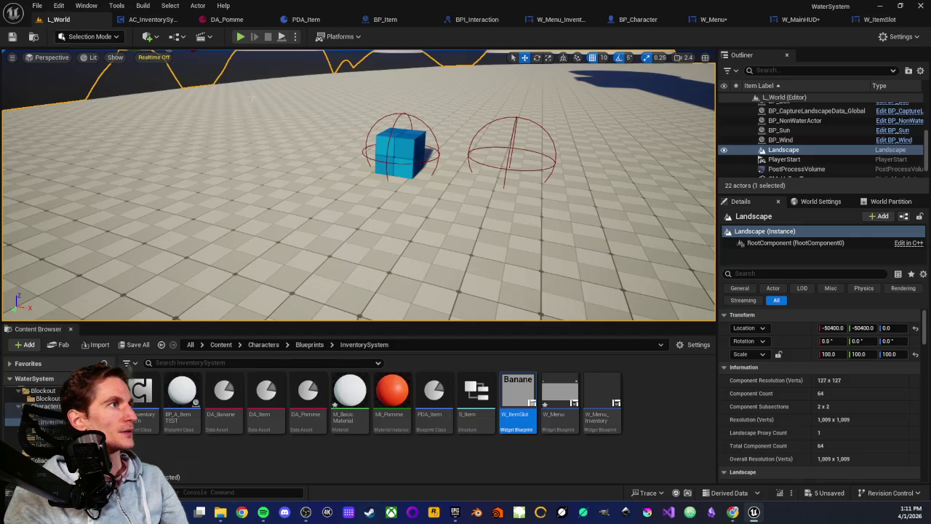
pyautogui.rightClick(283, 188)
pyautogui.click(313, 491)
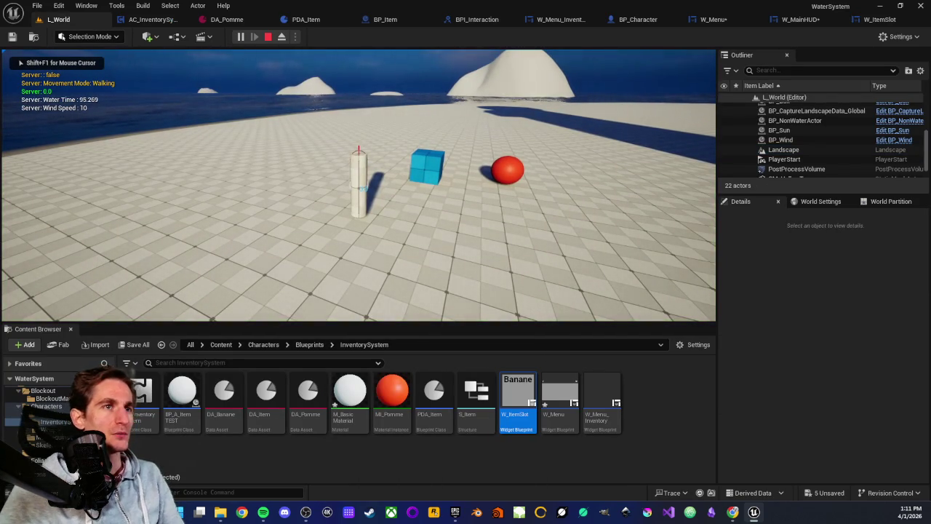
pyautogui.press('w')
pyautogui.press('i')
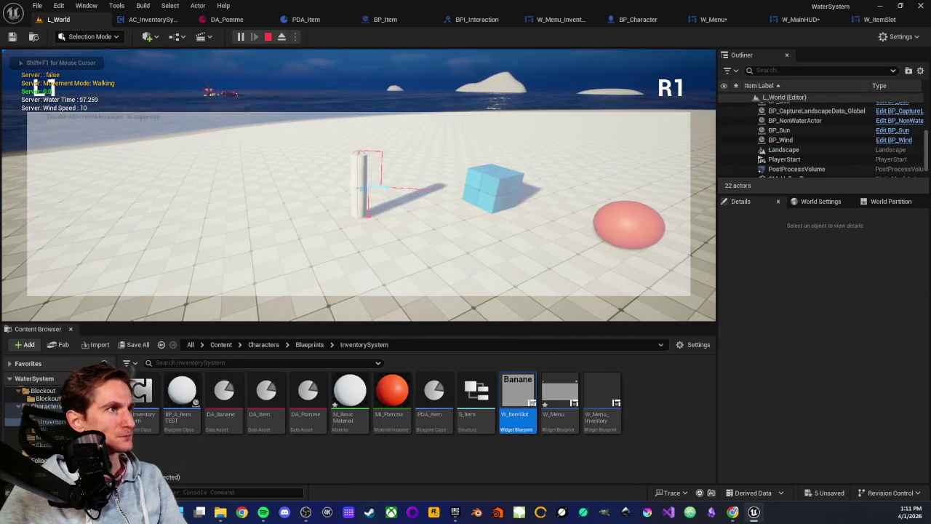
pyautogui.press('i')
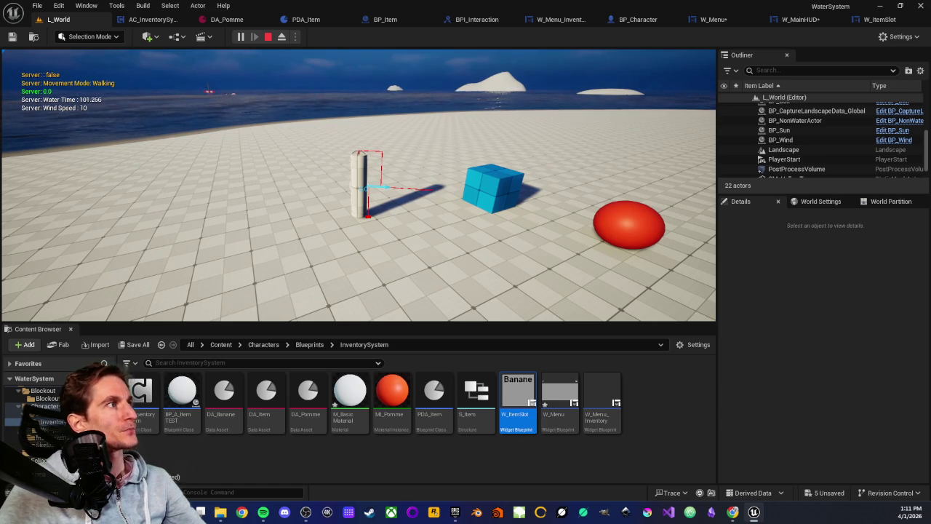
pyautogui.press('Escape')
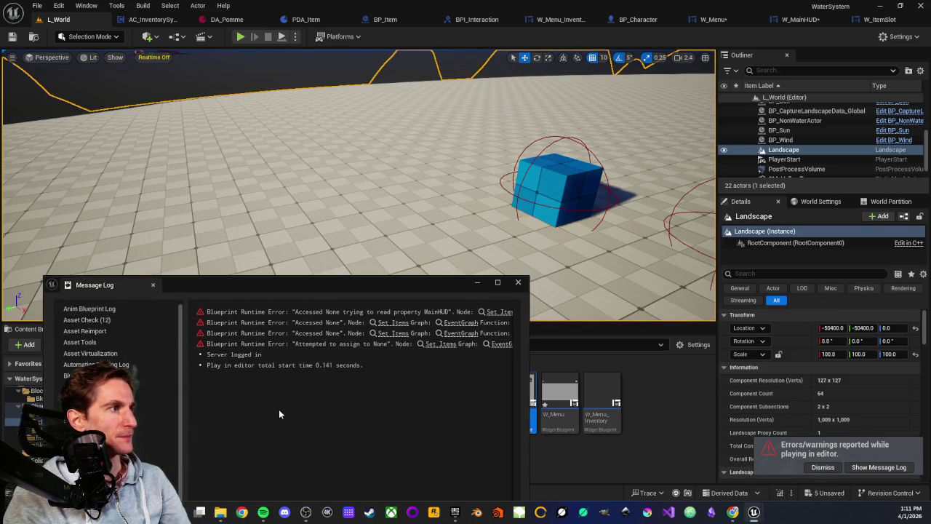
# - Raise the Message Log, follow the first error's Set Items link, and close the log
pyautogui.moveTo(328, 285); pyautogui.dragTo(427, 148)
pyautogui.moveTo(351, 396); pyautogui.dragTo(429, 397)
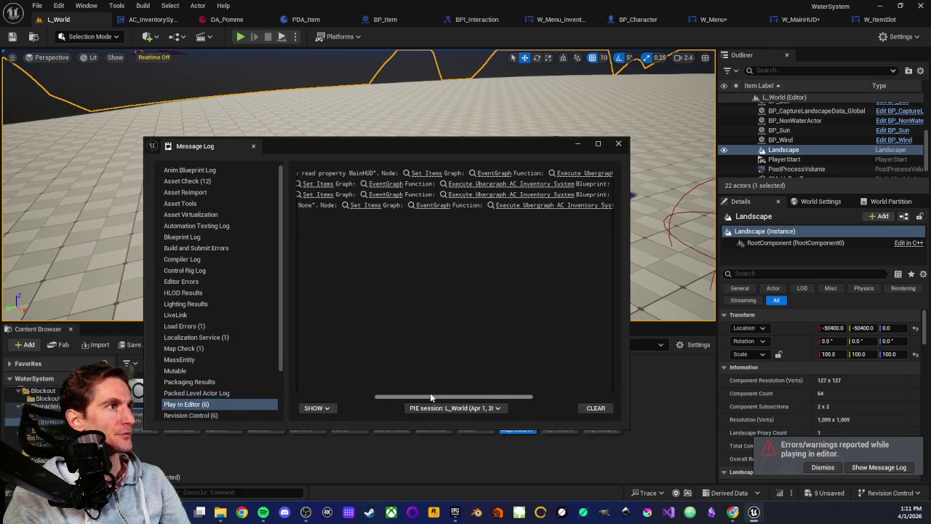
pyautogui.click(423, 174)
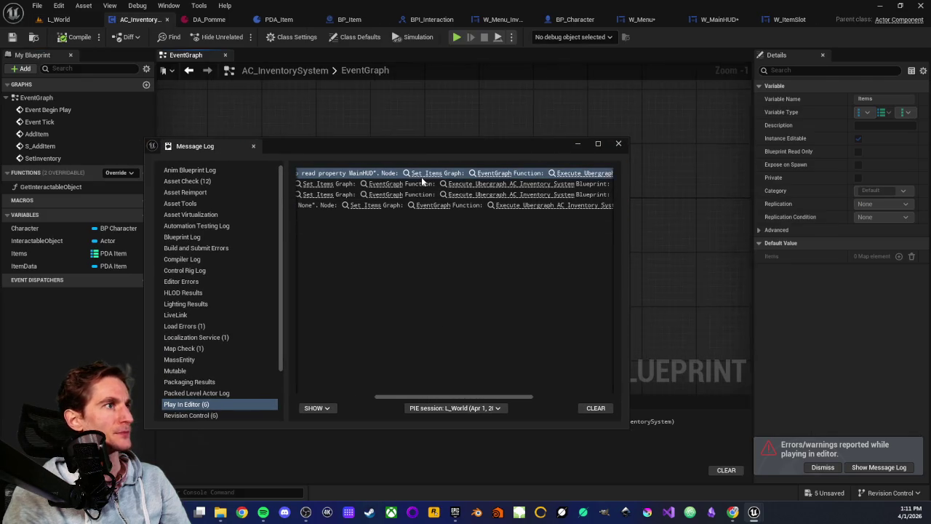
pyautogui.click(618, 143)
# - Inspect the Cast To BP_Character, SET, S_AddItem and Get Item Data nodes around the Items logic
pyautogui.moveTo(318, 256)
pyautogui.mouseDown()
pyautogui.moveTo(362, 227)
pyautogui.moveTo(446, 254)
pyautogui.moveTo(427, 257)
pyautogui.mouseUp()
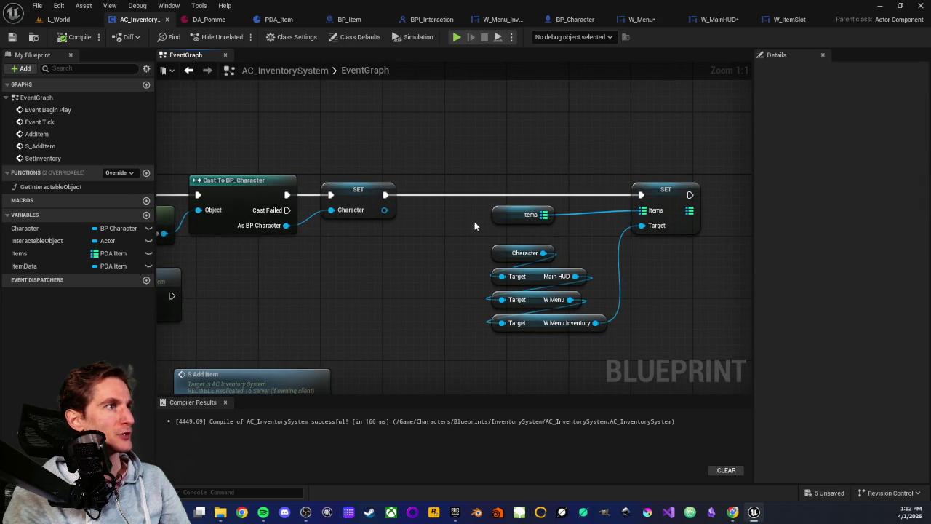
pyautogui.scroll(-2, 396, 260)
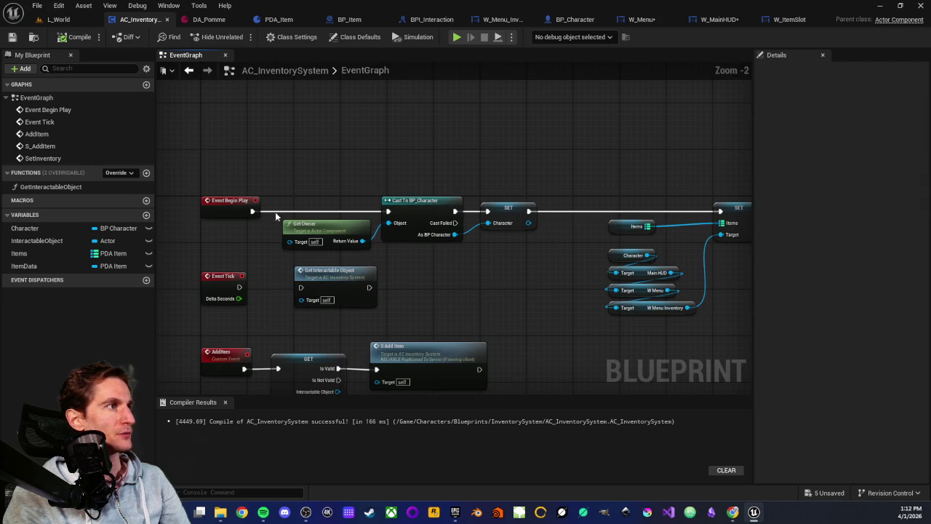
pyautogui.moveTo(460, 286); pyautogui.dragTo(501, 175)
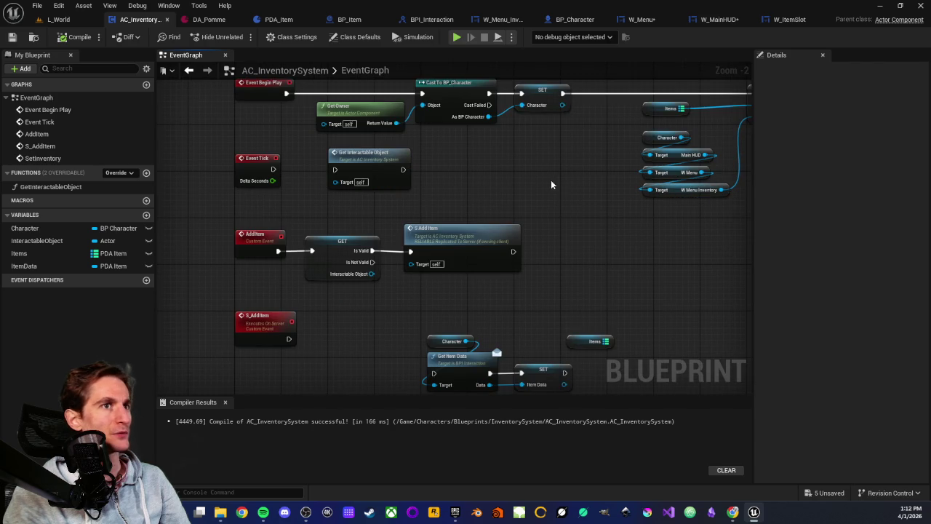
pyautogui.scroll(2, 568, 190)
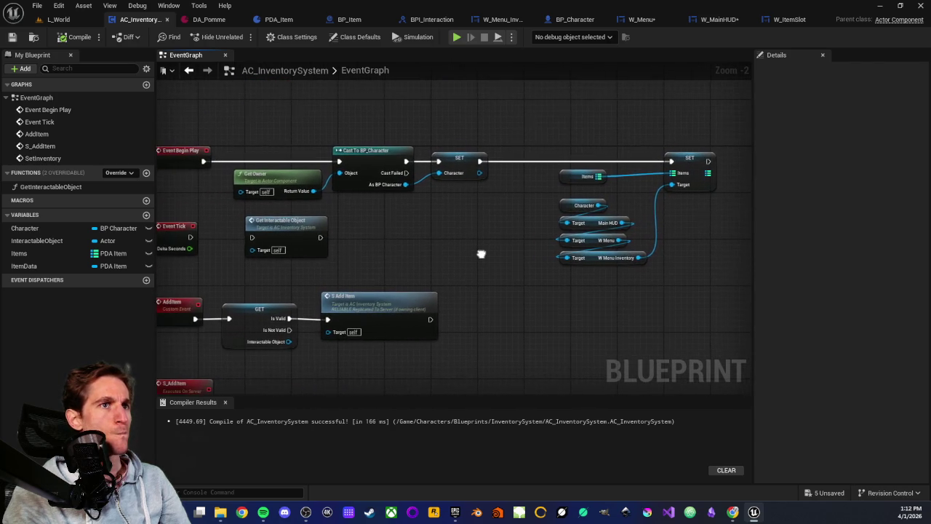
pyautogui.moveTo(657, 187); pyautogui.dragTo(522, 218)
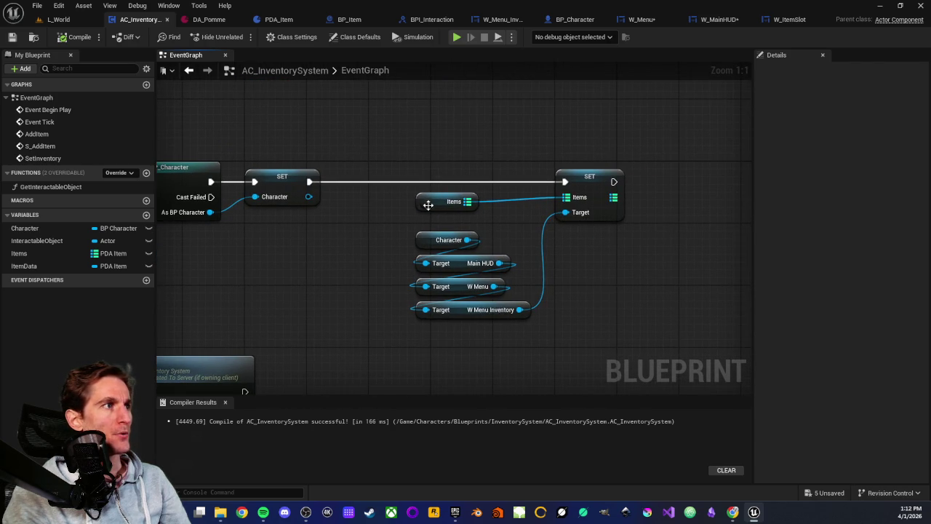
pyautogui.moveTo(405, 170); pyautogui.dragTo(431, 153)
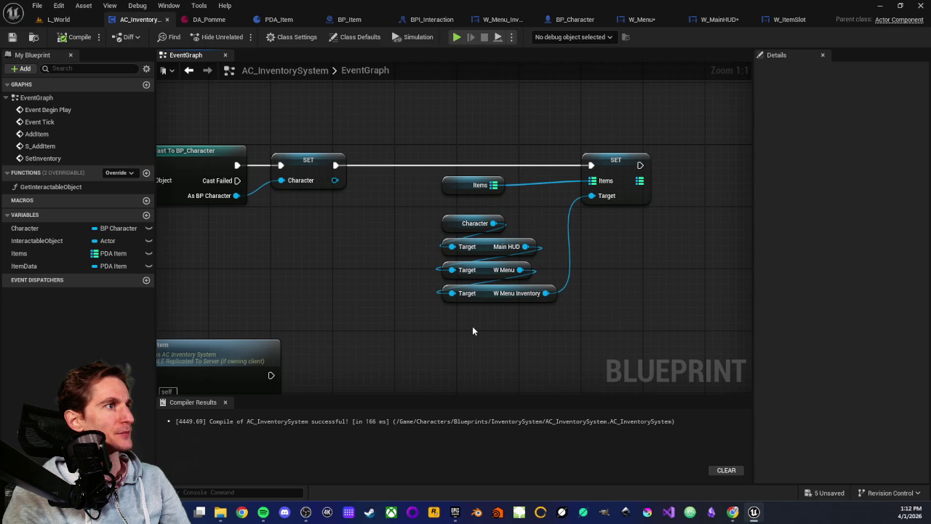
# - Review the variable nodes, the left-hand event nodes and the right-hand SET node
pyautogui.moveTo(473, 332); pyautogui.dragTo(486, 215)
pyautogui.click(380, 226)
pyautogui.scroll(-2, 519, 255)
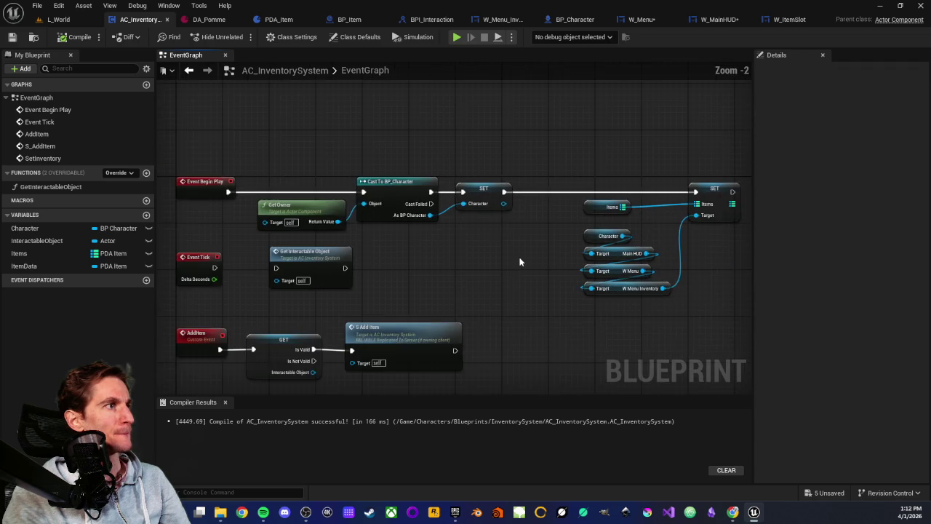
pyautogui.moveTo(520, 262); pyautogui.dragTo(619, 231)
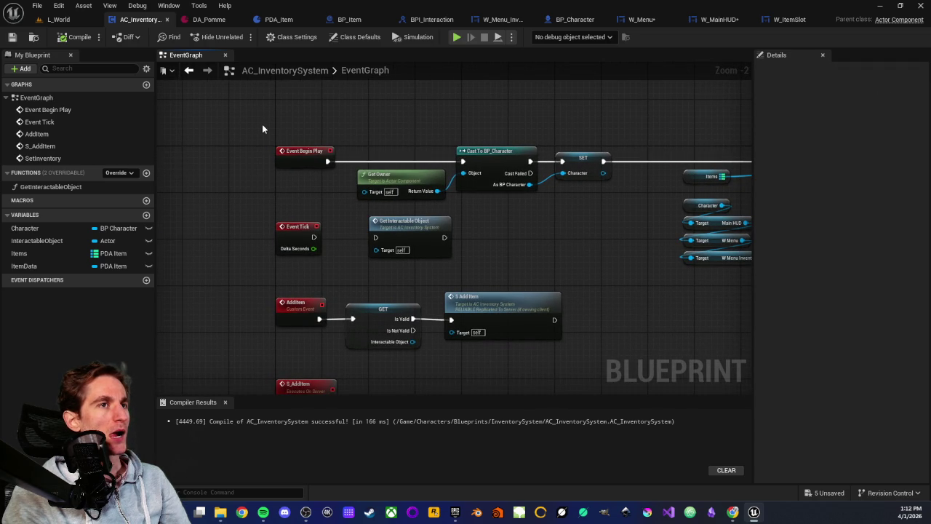
pyautogui.moveTo(528, 204)
pyautogui.mouseDown()
pyautogui.moveTo(466, 245)
pyautogui.moveTo(468, 237)
pyautogui.mouseUp()
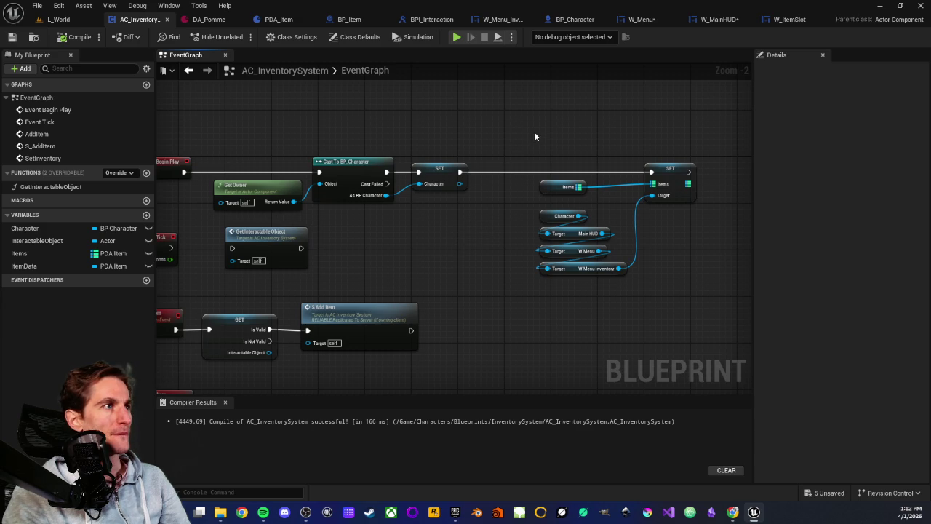
pyautogui.moveTo(292, 216); pyautogui.dragTo(413, 206)
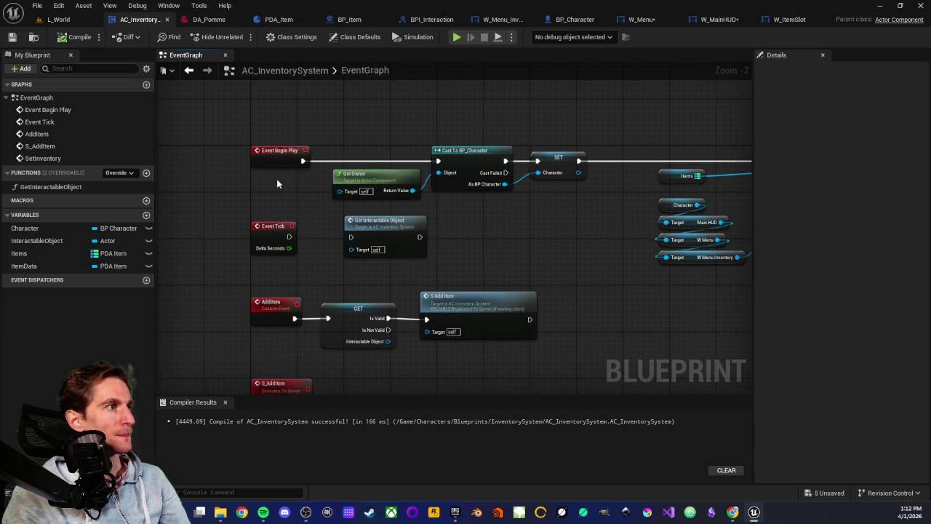
pyautogui.moveTo(232, 234)
pyautogui.mouseDown()
pyautogui.moveTo(259, 204)
pyautogui.moveTo(248, 228)
pyautogui.mouseUp()
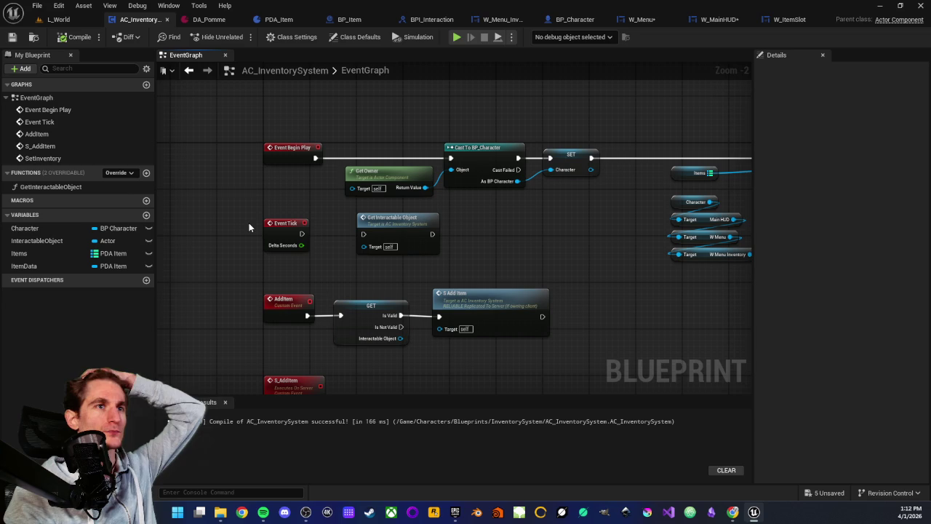
pyautogui.click(297, 176)
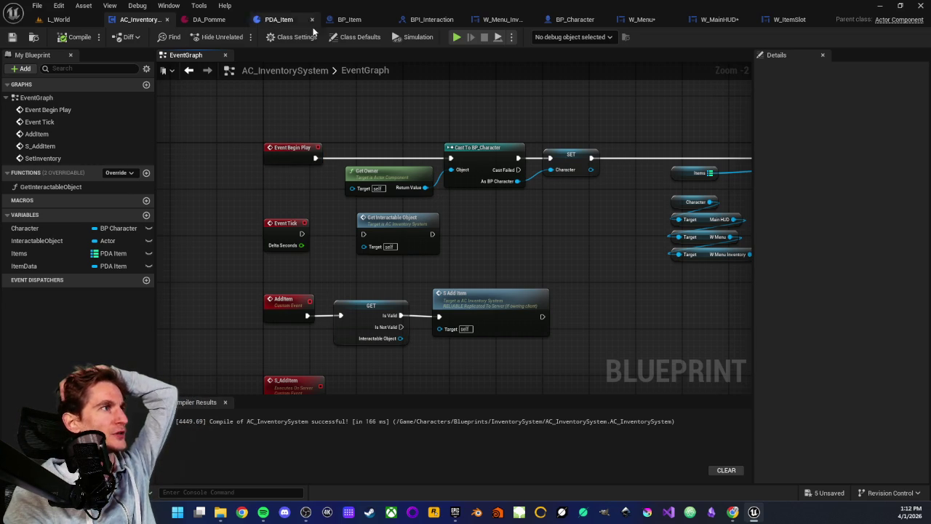
pyautogui.click(571, 20)
pyautogui.scroll(-3, 436, 182)
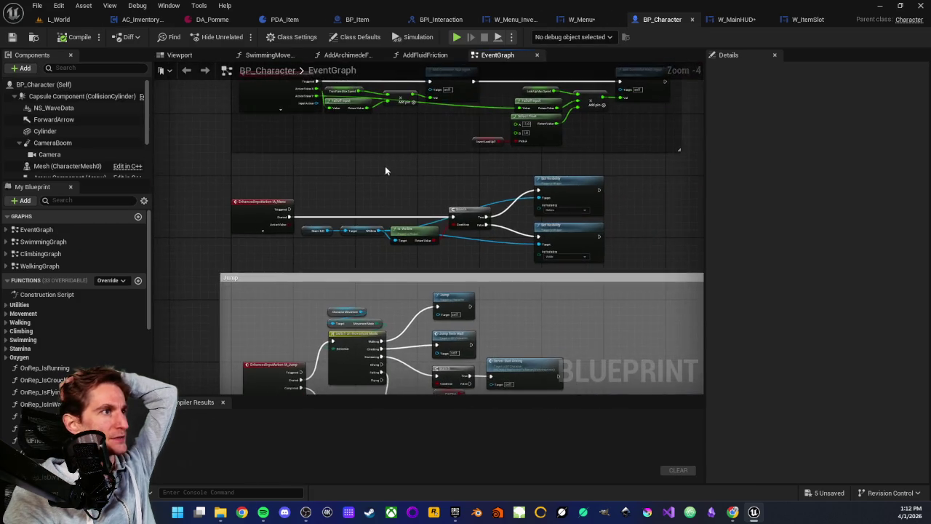
pyautogui.scroll(3, 384, 170)
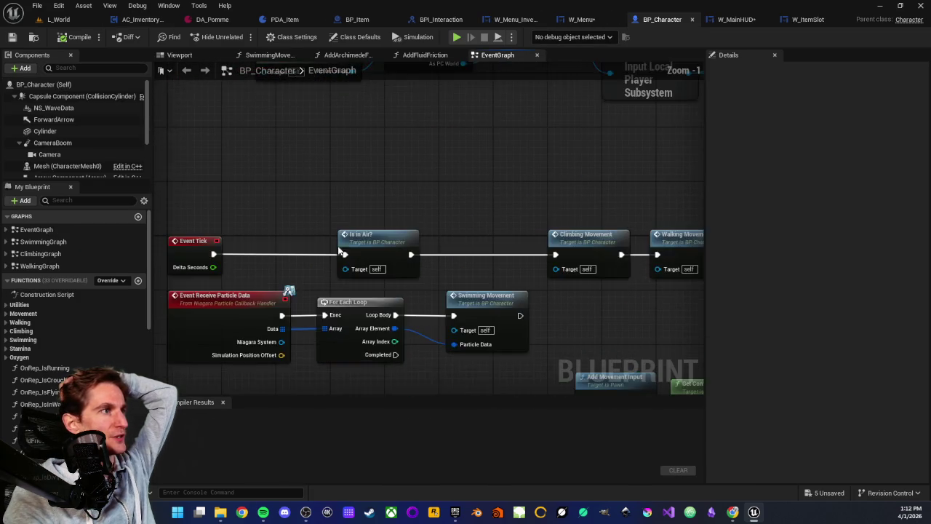
pyautogui.moveTo(327, 263); pyautogui.dragTo(345, 372)
pyautogui.scroll(-2, 272, 205)
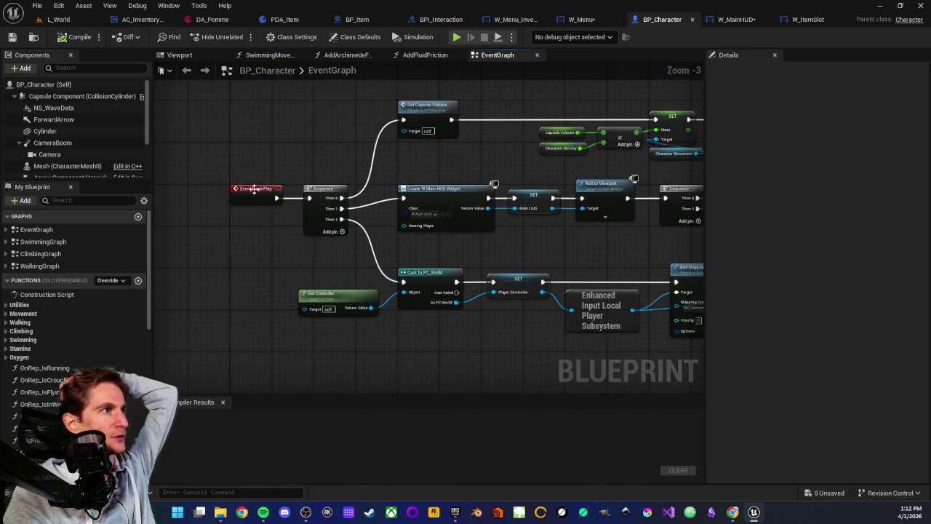
pyautogui.moveTo(316, 269)
pyautogui.mouseDown()
pyautogui.moveTo(237, 229)
pyautogui.moveTo(547, 334)
pyautogui.moveTo(649, 349)
pyautogui.mouseUp()
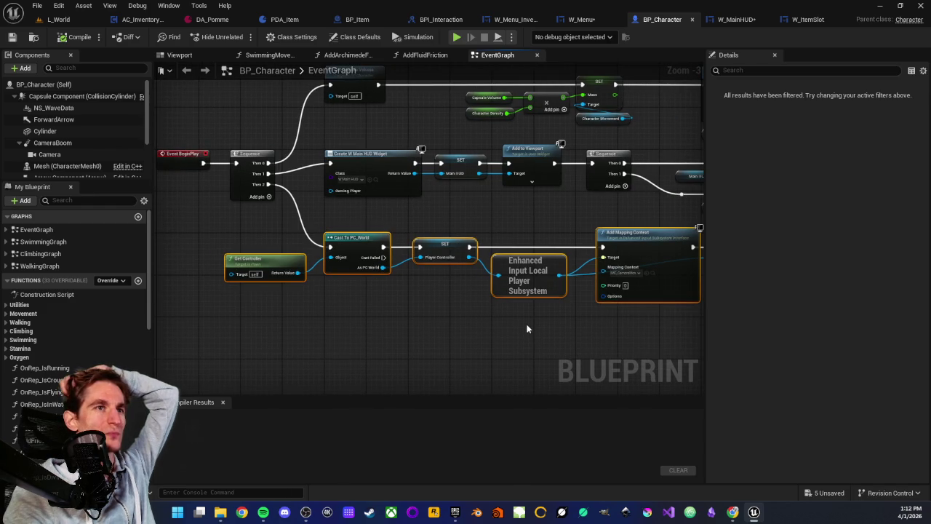
pyautogui.click(528, 329)
pyautogui.scroll(2, 480, 323)
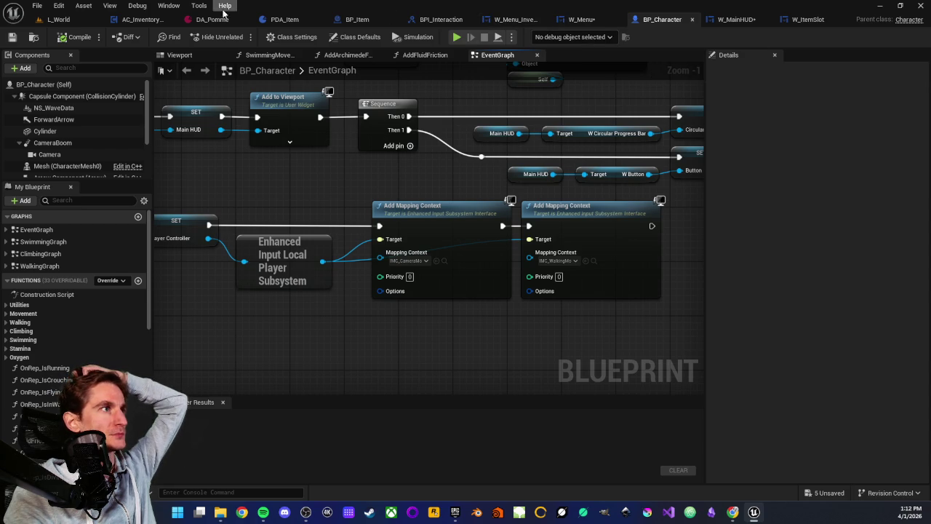
pyautogui.click(138, 19)
pyautogui.scroll(3, 368, 219)
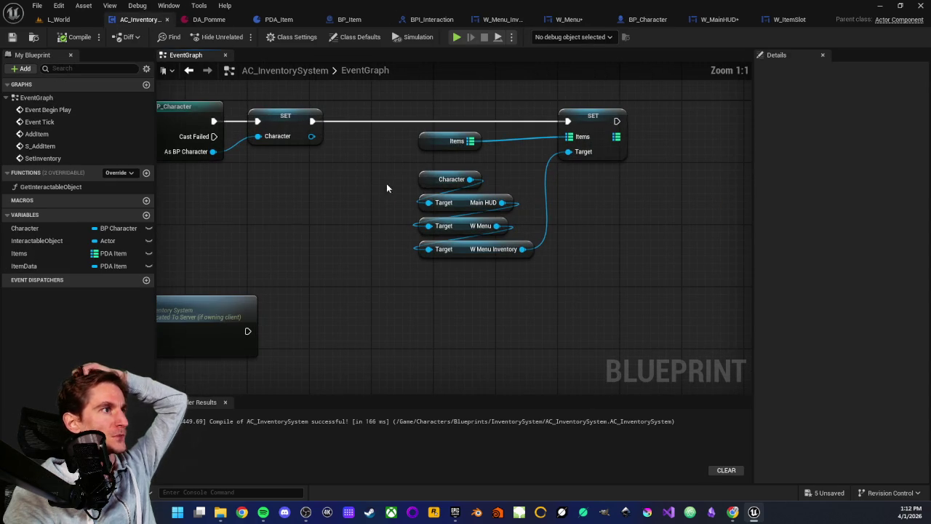
# - Check the Main HUD getter, delete the Items SET node and its inputs, and recompile
pyautogui.click(466, 203)
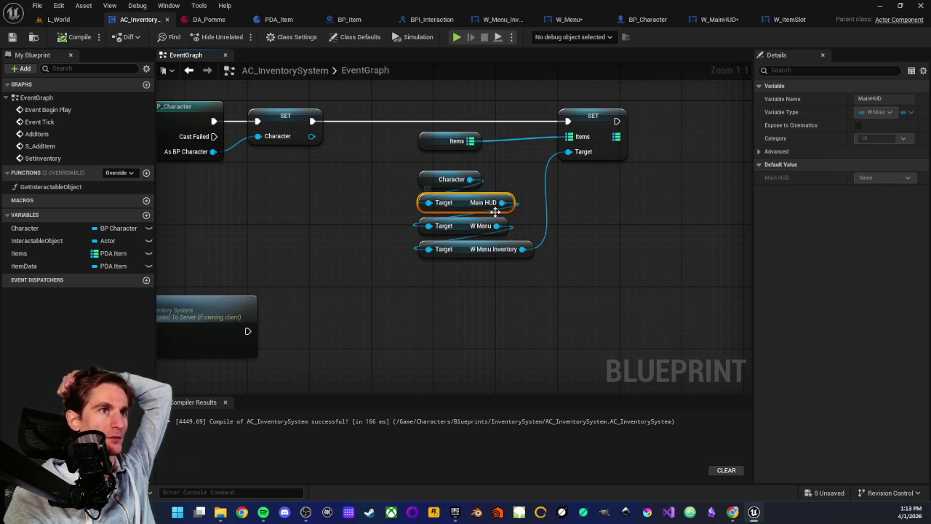
pyautogui.scroll(-3, 366, 172)
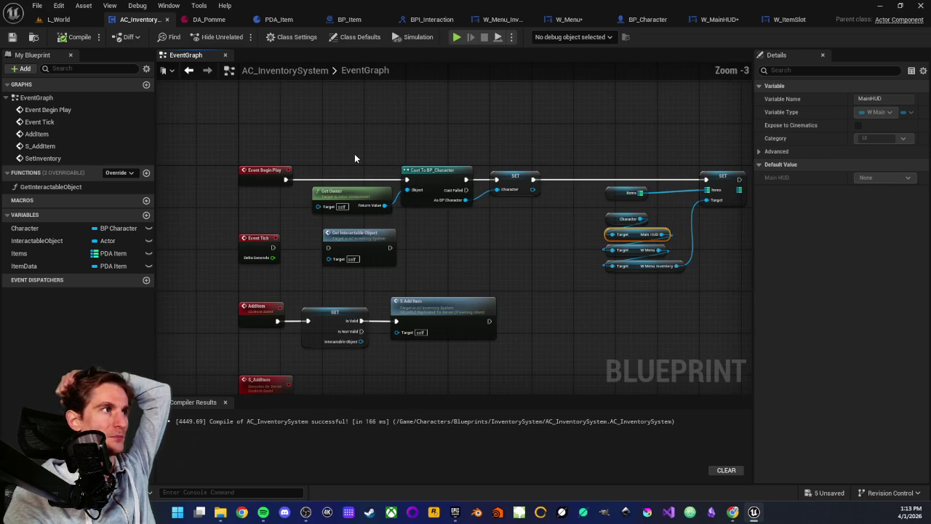
pyautogui.click(562, 254)
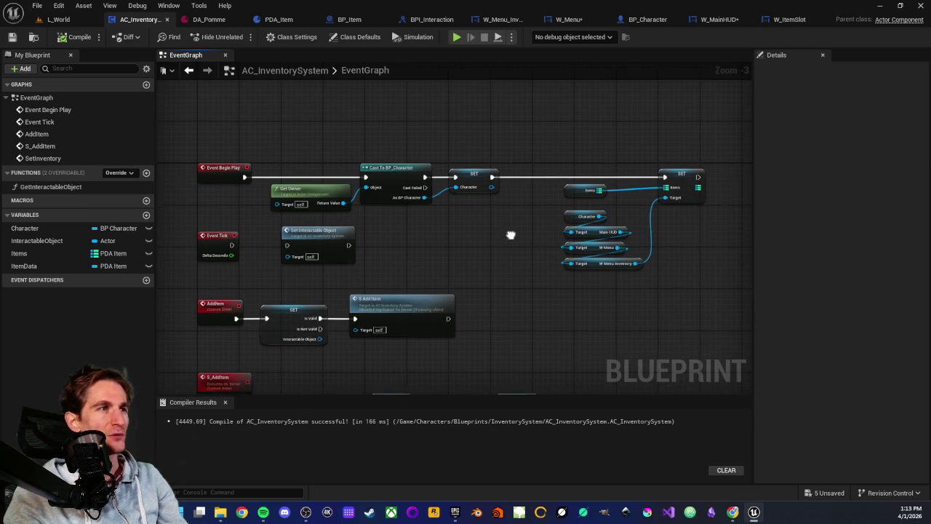
pyautogui.moveTo(520, 158); pyautogui.dragTo(669, 281)
pyautogui.press('Delete')
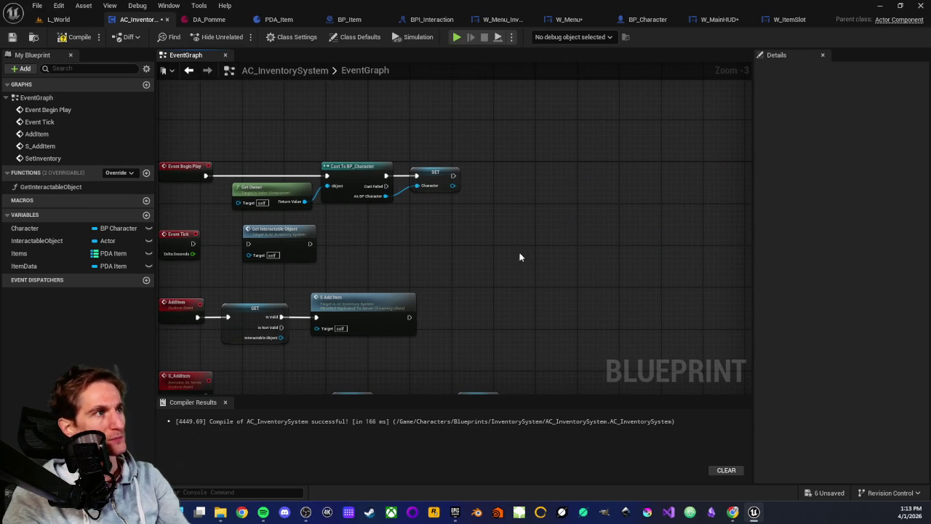
pyautogui.click(13, 38)
# - Review the S_AddItem and SetInventory nodes, then return to the L_World level
pyautogui.scroll(2, 346, 272)
pyautogui.moveTo(386, 229); pyautogui.dragTo(380, 183)
pyautogui.moveTo(432, 284); pyautogui.dragTo(387, 180)
pyautogui.scroll(-2, 387, 180)
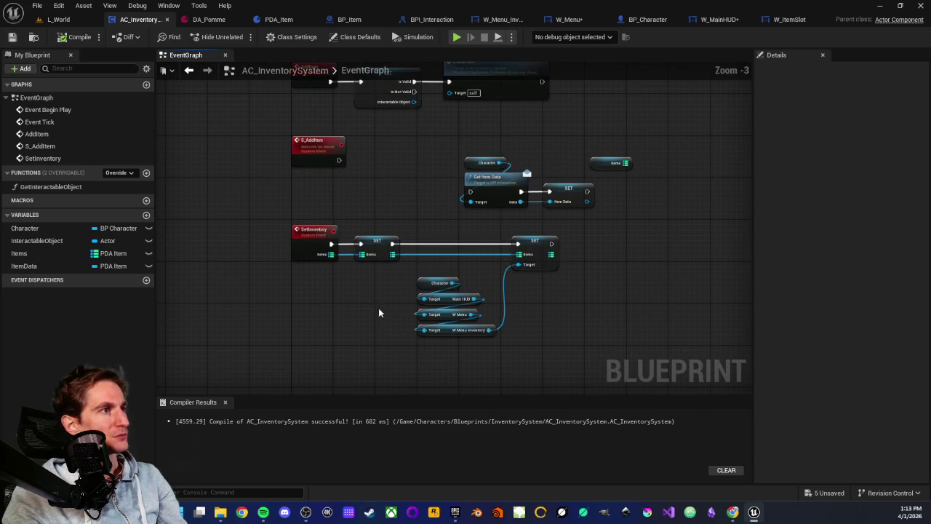
pyautogui.click(60, 21)
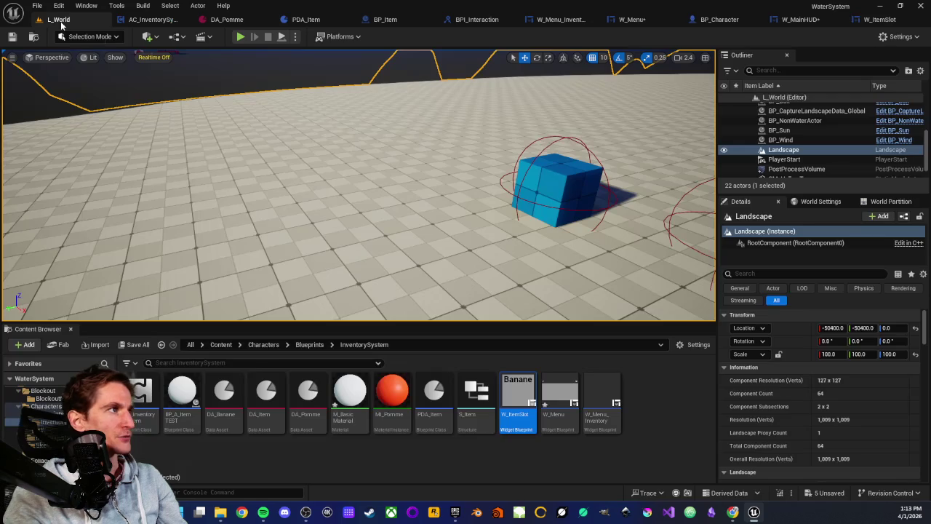
pyautogui.moveTo(345, 207); pyautogui.dragTo(407, 233)
pyautogui.rightClick(350, 187)
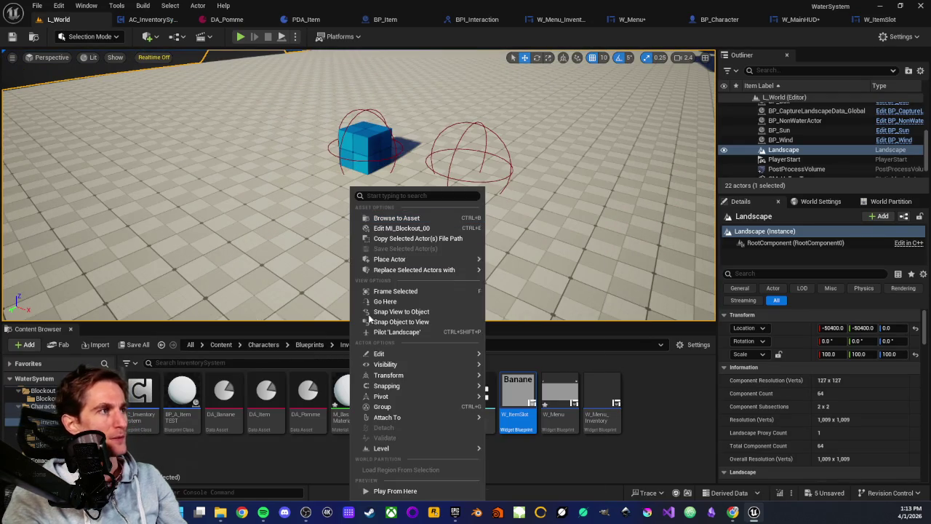
pyautogui.click(387, 486)
pyautogui.click(353, 238)
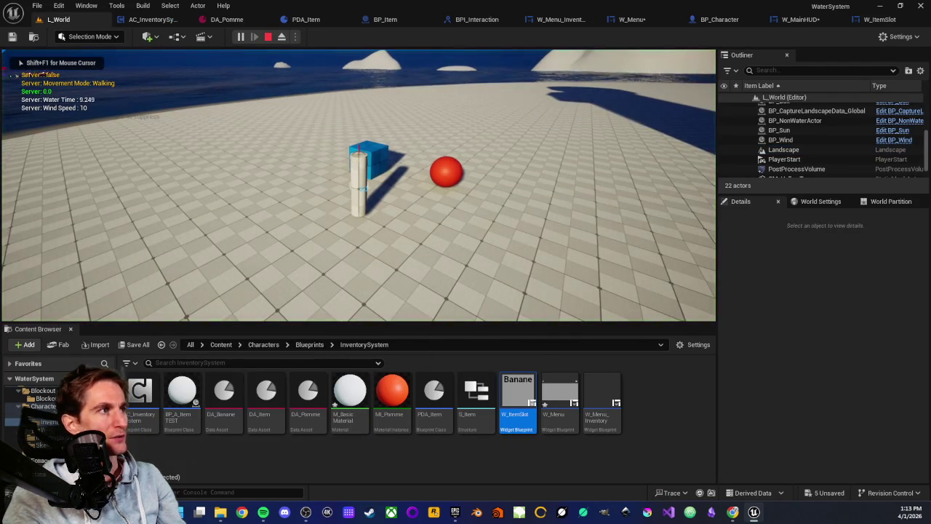
pyautogui.press('w')
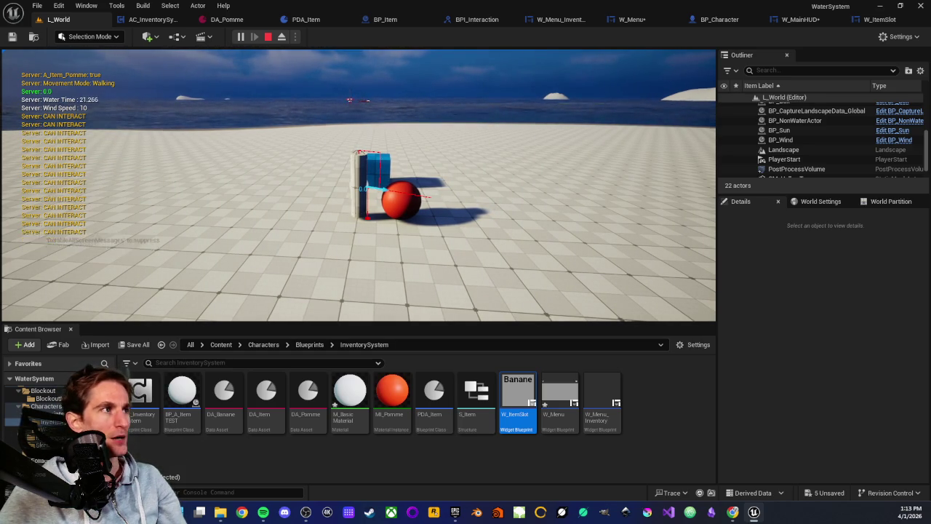
pyautogui.press('s')
pyautogui.press('i')
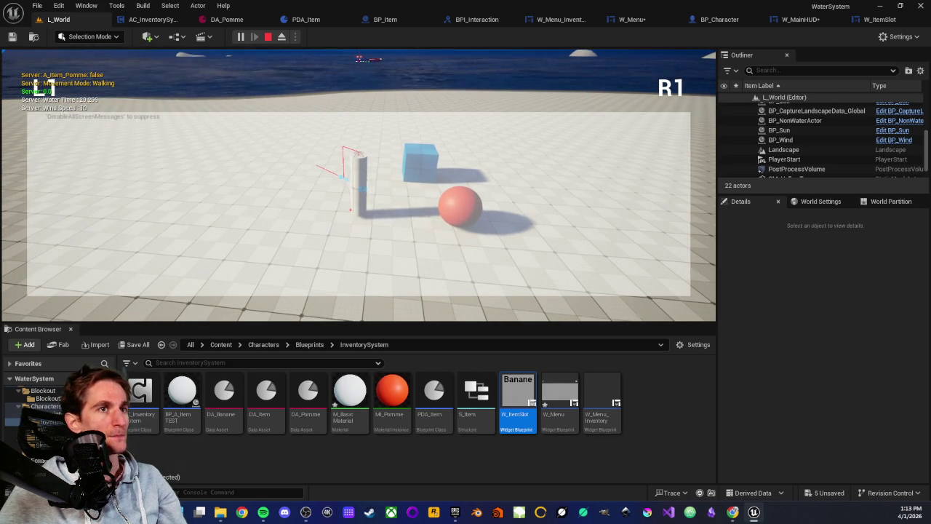
pyautogui.press('i')
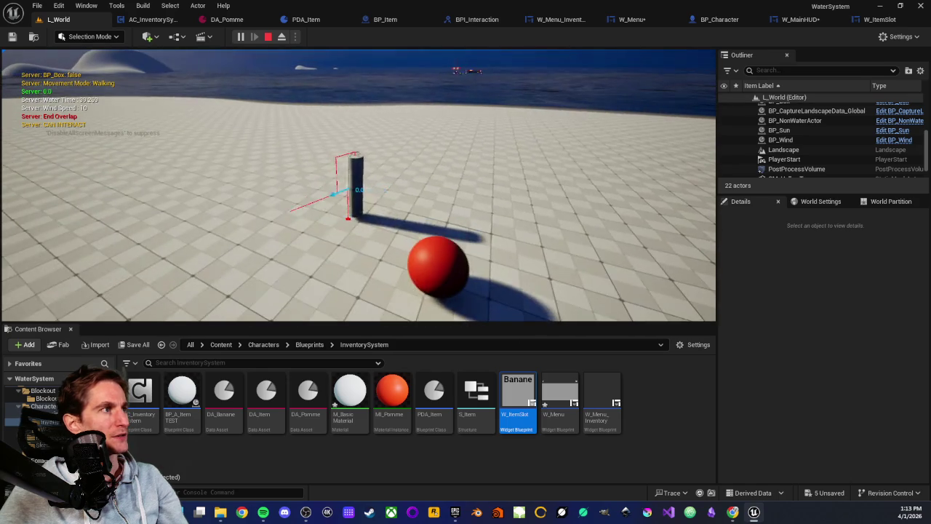
pyautogui.press('Tab')
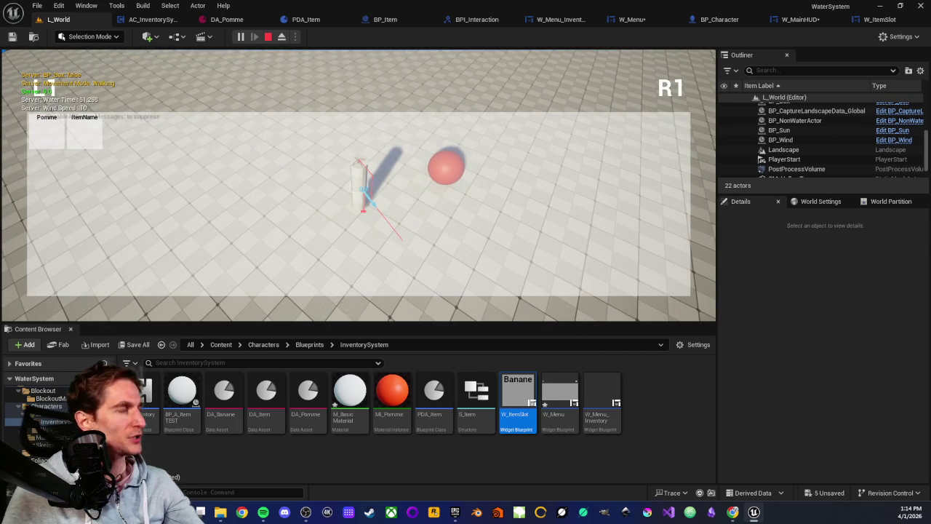
pyautogui.press('Escape')
pyautogui.click(358, 217)
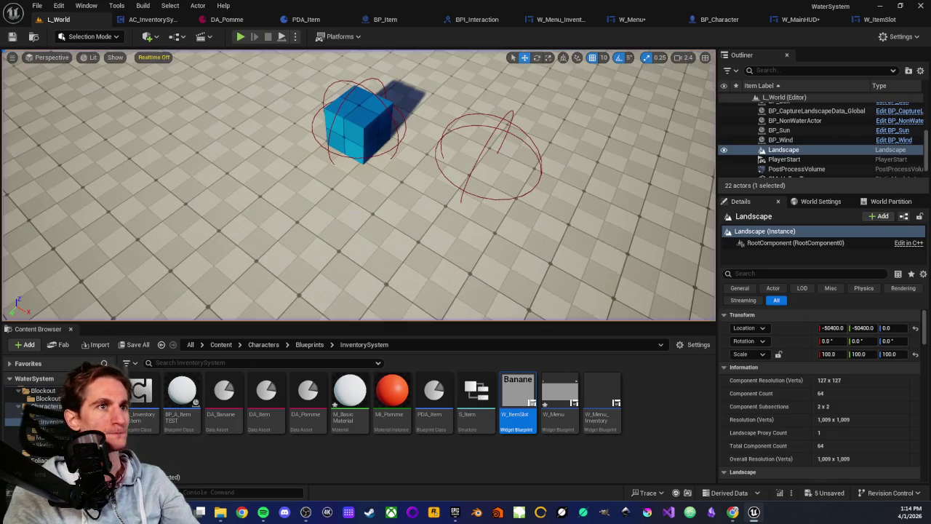
# - Open W_ItemSlot, try dropping a Text onto the Border, and review Size Box and Border settings
pyautogui.click(879, 19)
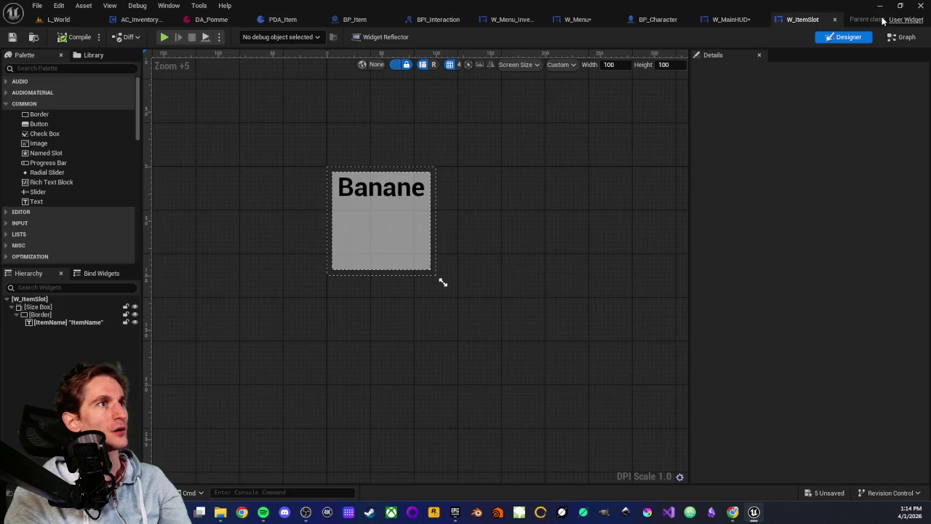
pyautogui.moveTo(38, 202)
pyautogui.mouseDown()
pyautogui.moveTo(43, 318)
pyautogui.moveTo(37, 315)
pyautogui.moveTo(35, 357)
pyautogui.mouseUp()
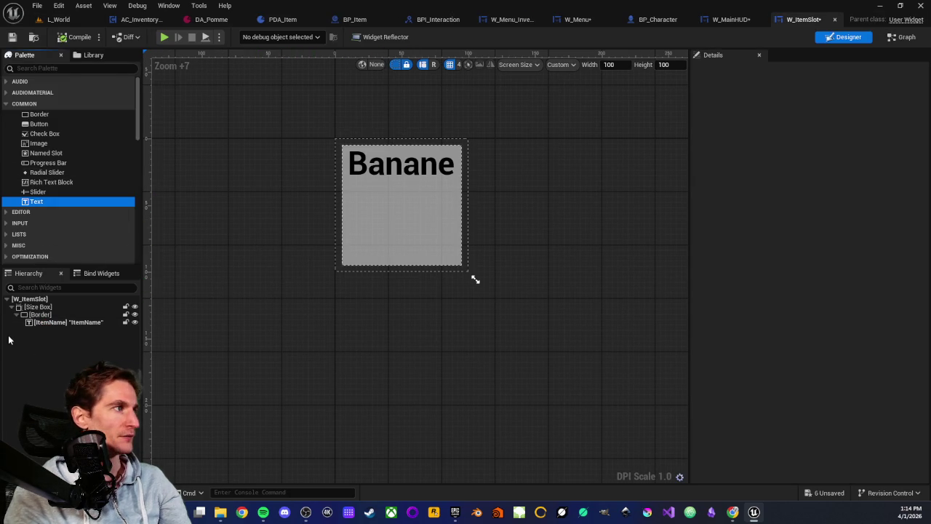
pyautogui.click(37, 307)
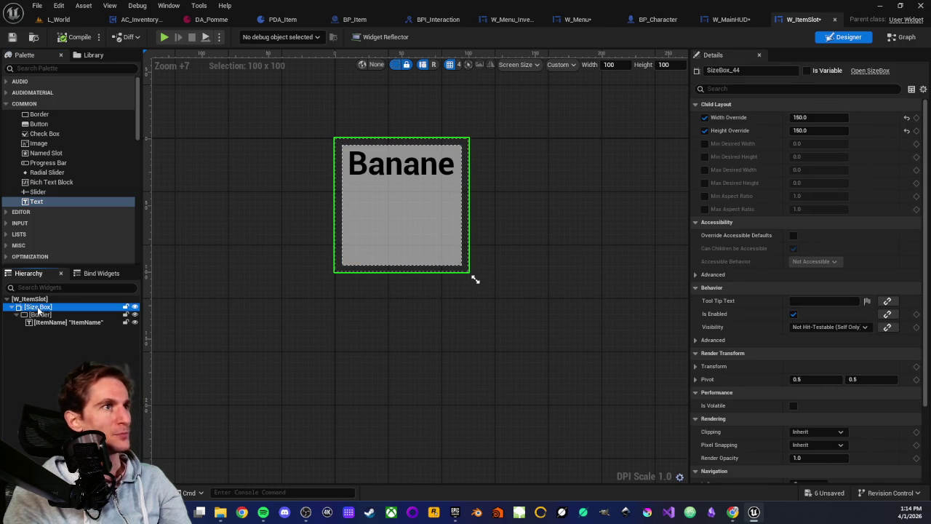
pyautogui.click(36, 314)
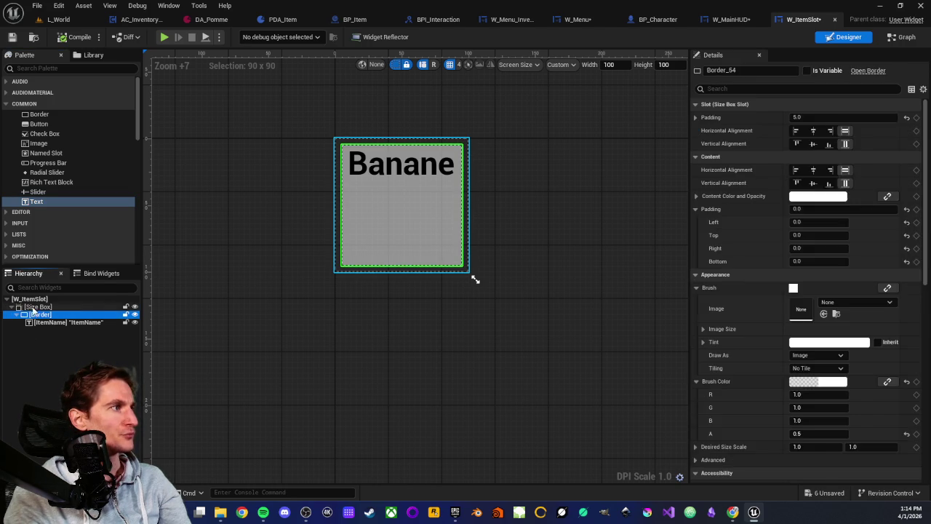
pyautogui.click(36, 307)
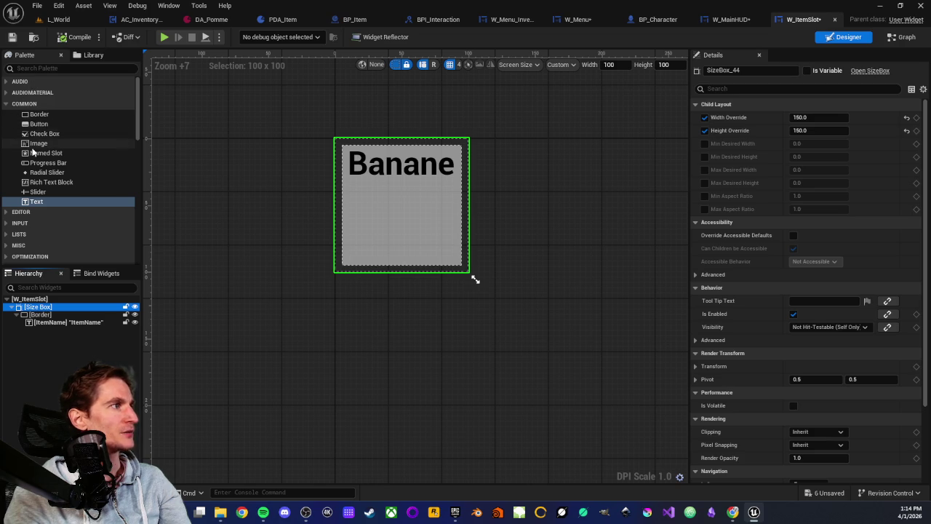
pyautogui.scroll(-3, 36, 154)
pyautogui.scroll(2, 36, 156)
pyautogui.scroll(-2, 36, 156)
pyautogui.scroll(-3, 36, 156)
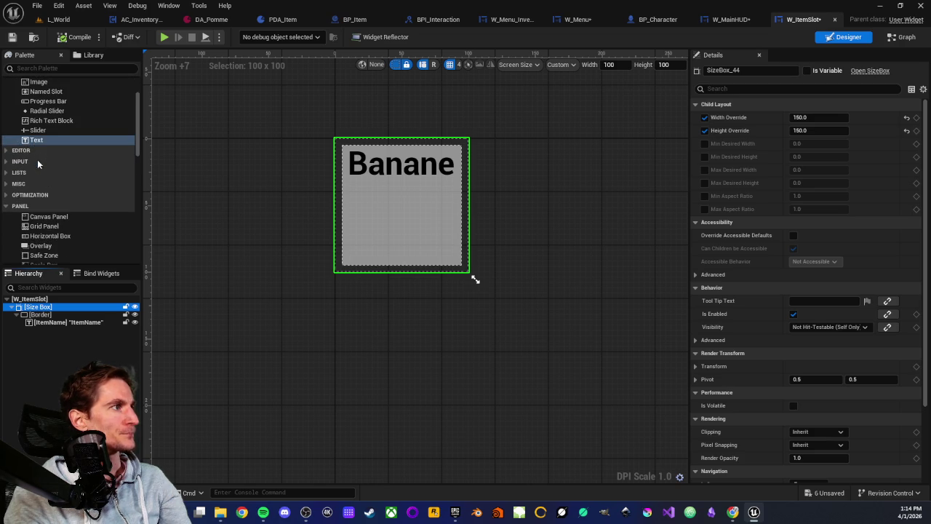
# - Try adding an Overlay onto ItemName, then delete ItemName and restore it with undo
pyautogui.click(38, 218)
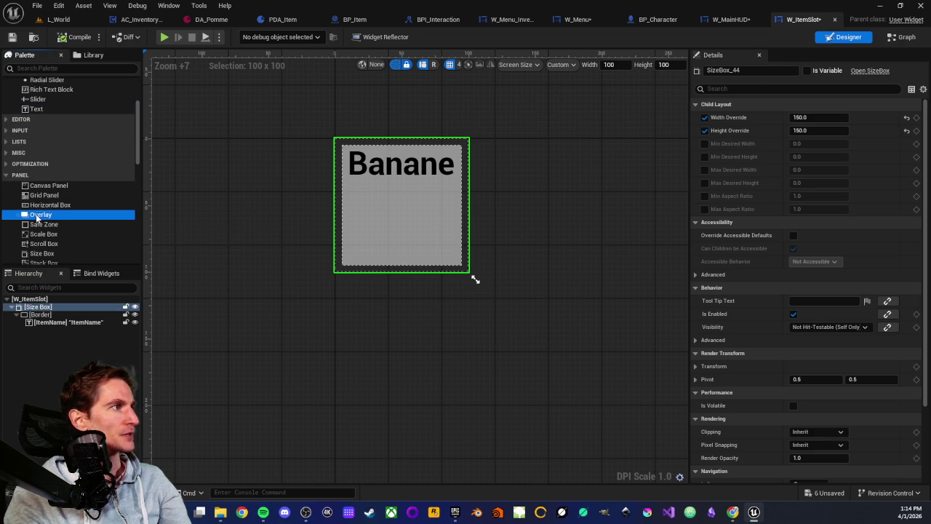
pyautogui.moveTo(45, 217)
pyautogui.mouseDown()
pyautogui.moveTo(48, 328)
pyautogui.moveTo(41, 312)
pyautogui.moveTo(39, 329)
pyautogui.mouseUp()
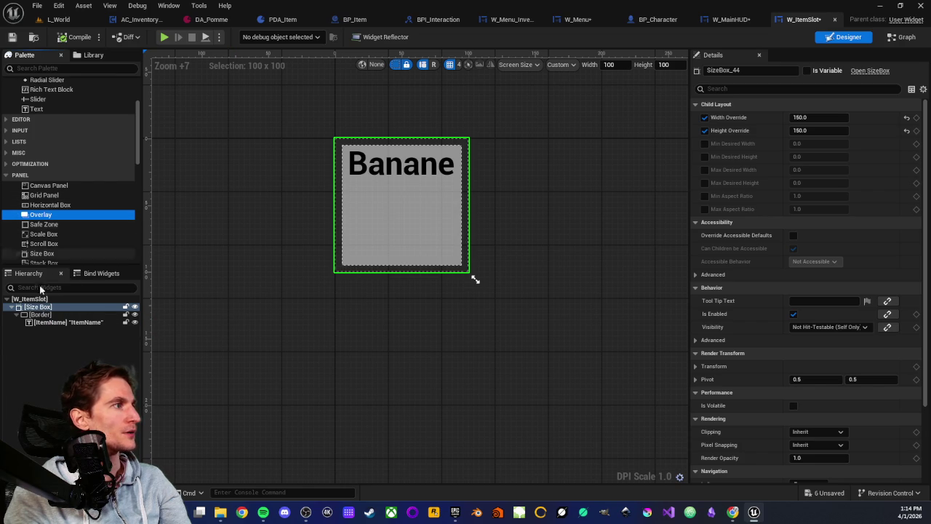
pyautogui.click(45, 323)
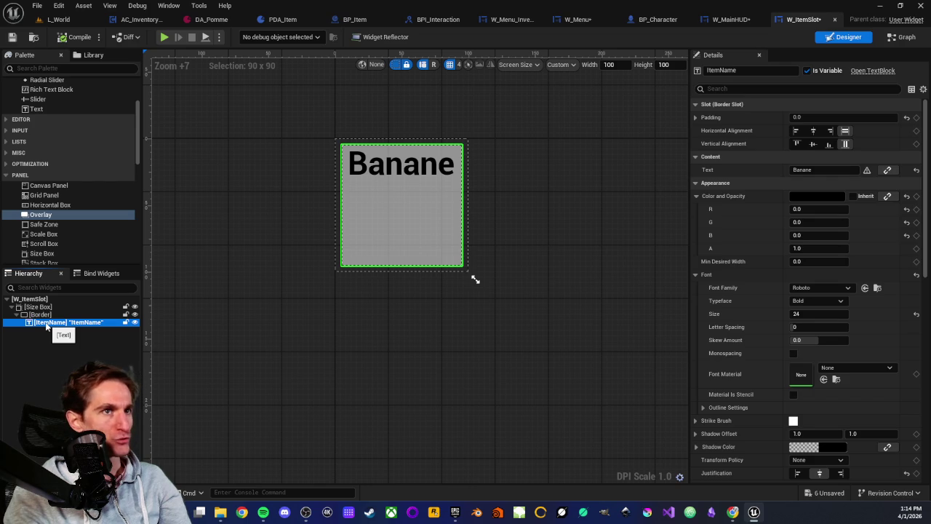
pyautogui.press('Delete')
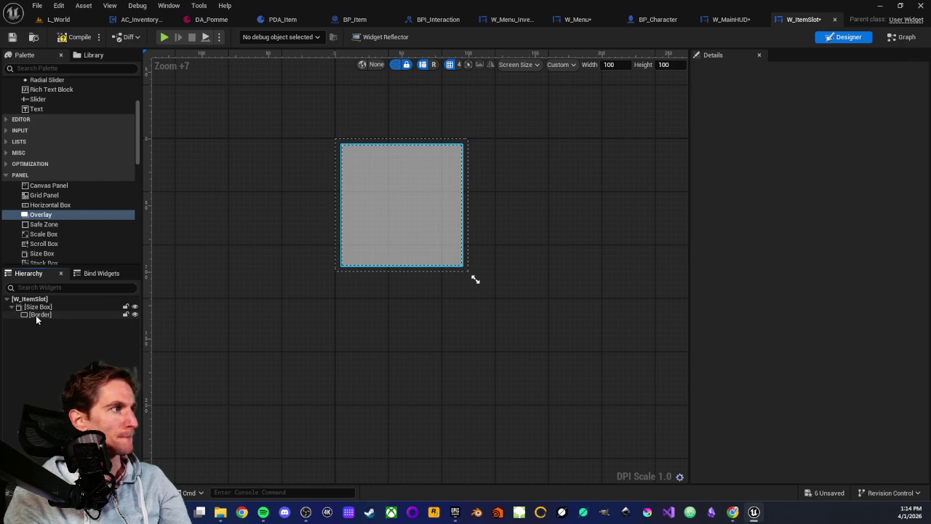
pyautogui.hotkey('ctrl', 'z')
pyautogui.rightClick(27, 313)
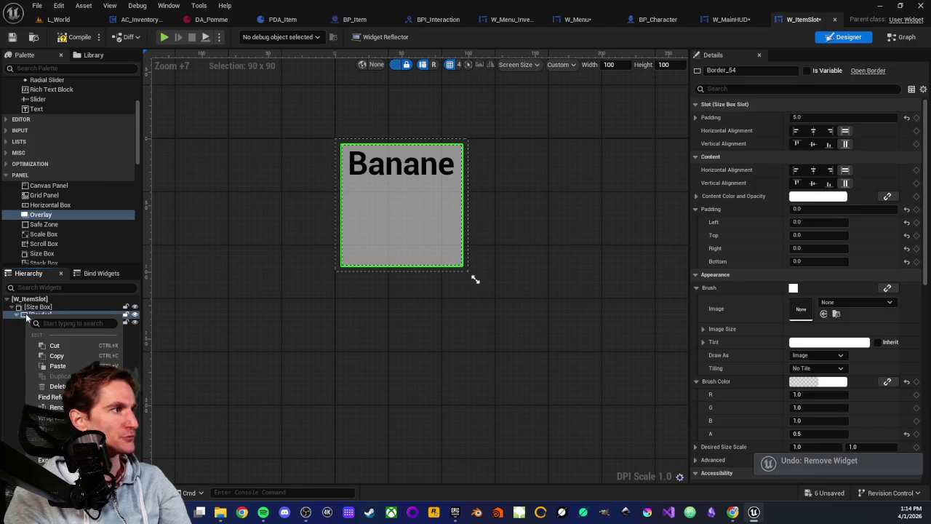
# - Replace the Border with a Canvas Panel and expand it to show ItemName
pyautogui.moveTo(109, 429)
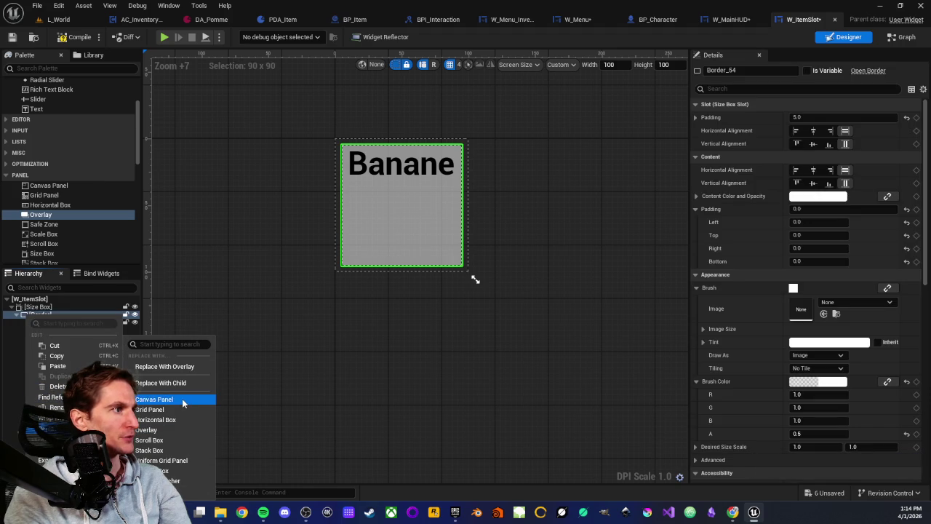
pyautogui.click(182, 399)
pyautogui.click(19, 314)
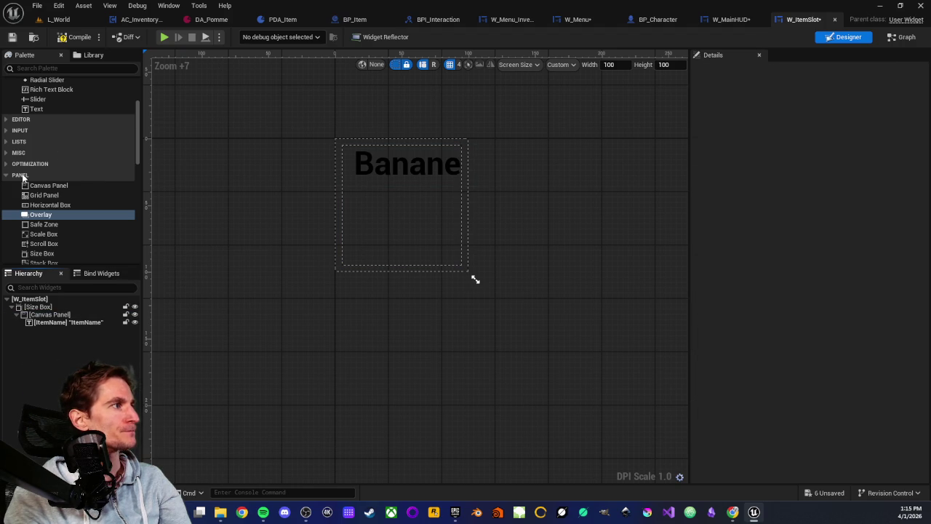
# - Add a Text Block inside the Canvas Panel and rename it ItemQuantity
pyautogui.moveTo(36, 109); pyautogui.dragTo(49, 315)
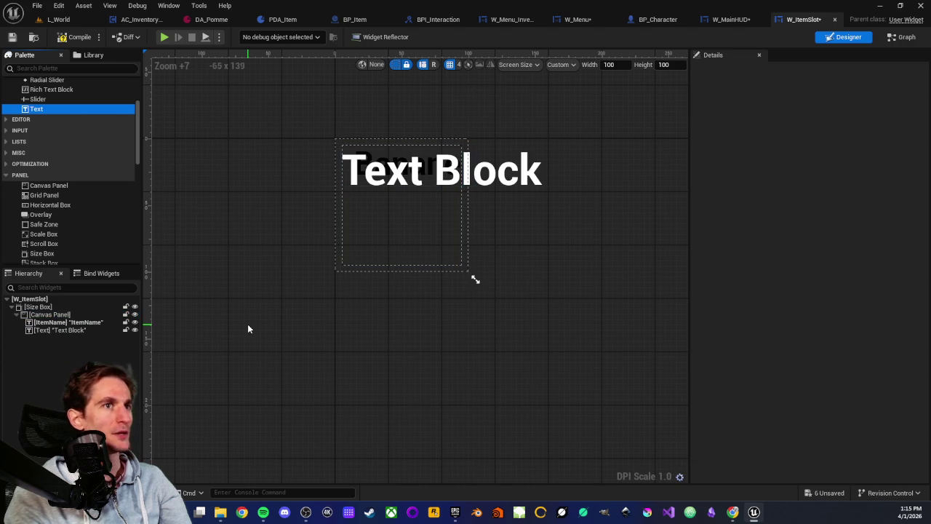
pyautogui.click(57, 330)
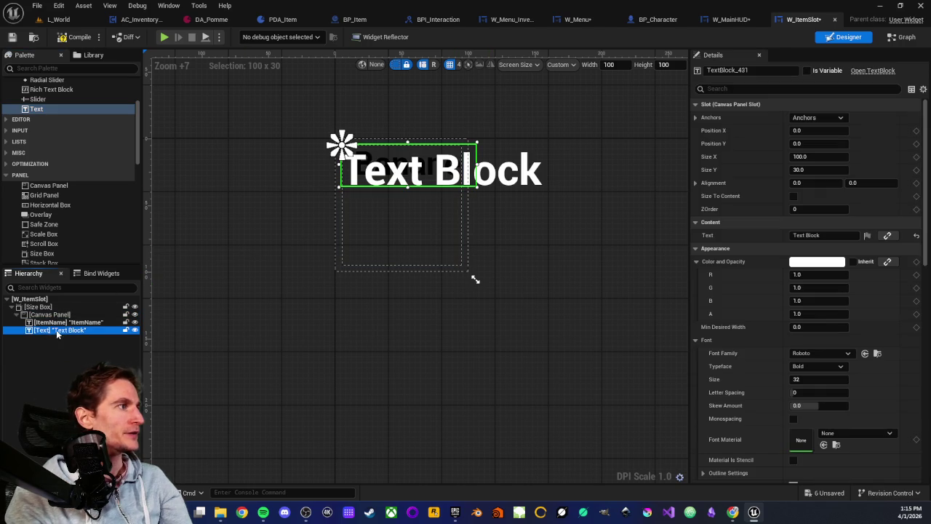
pyautogui.click(748, 70)
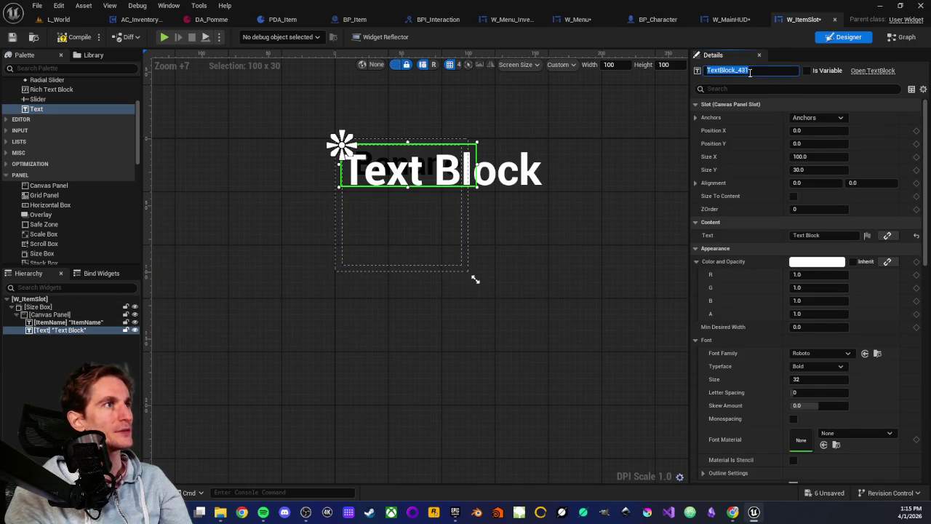
pyautogui.press('BackSpace')
pyautogui.write('ItemC')
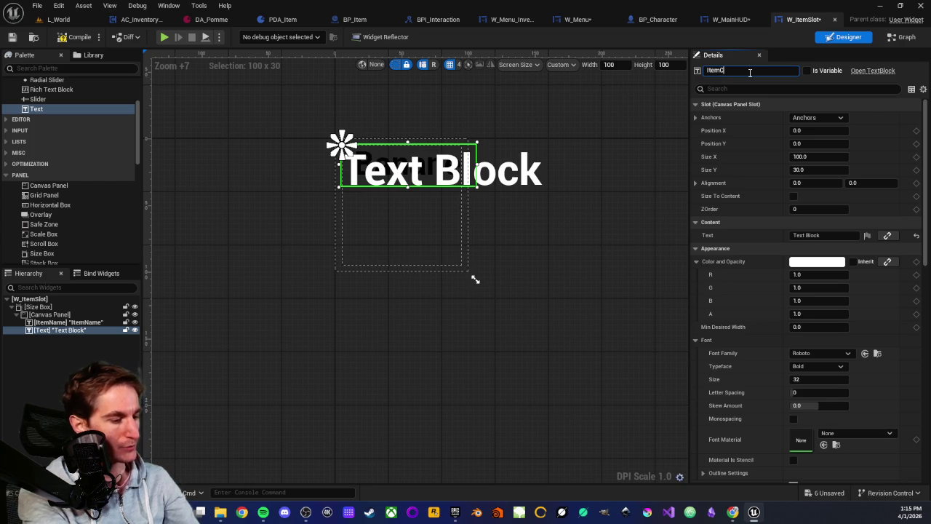
pyautogui.press('BackSpace')
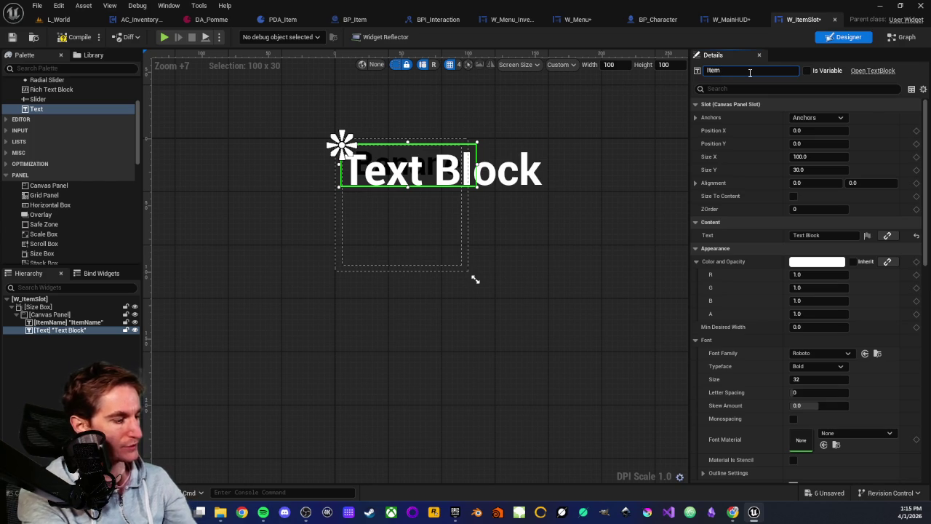
pyautogui.write('uantity')
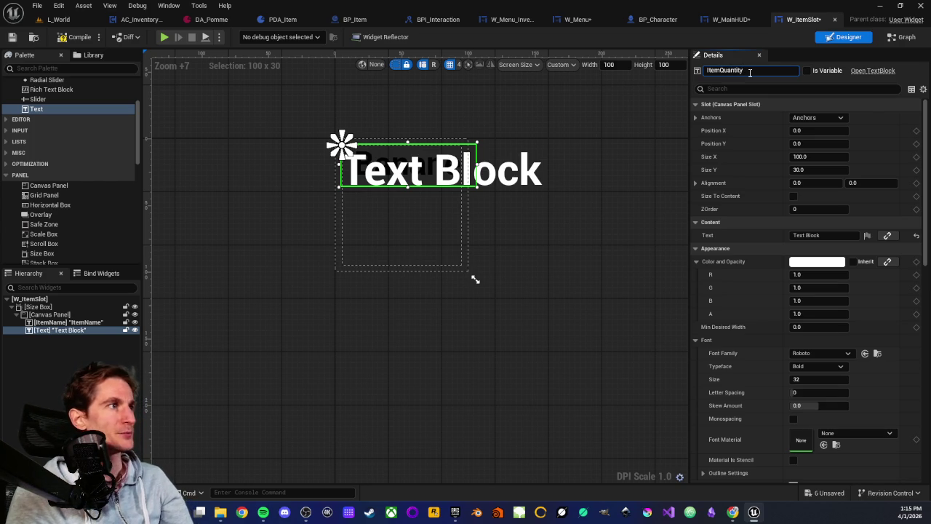
pyautogui.press('Return')
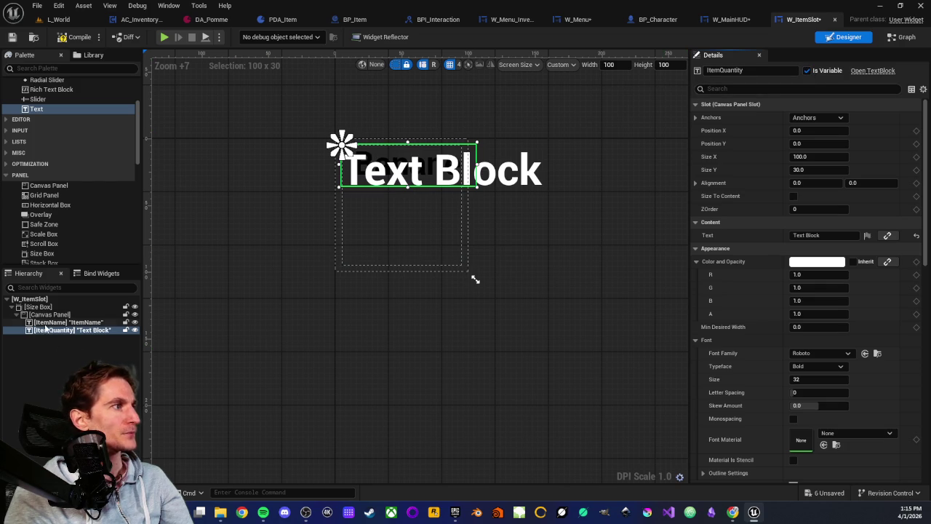
# - Set the ItemQuantity text to read Qty
pyautogui.doubleClick(822, 235)
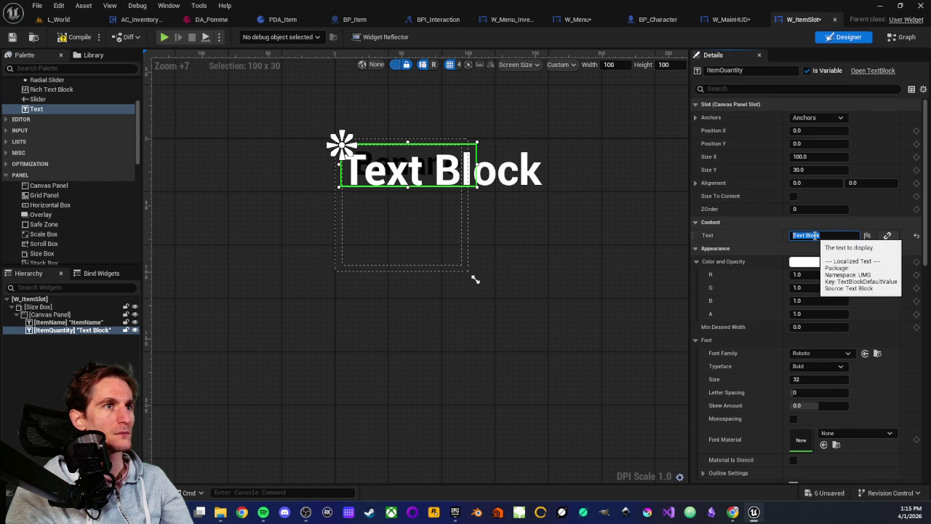
pyautogui.write('0')
pyautogui.write('ty')
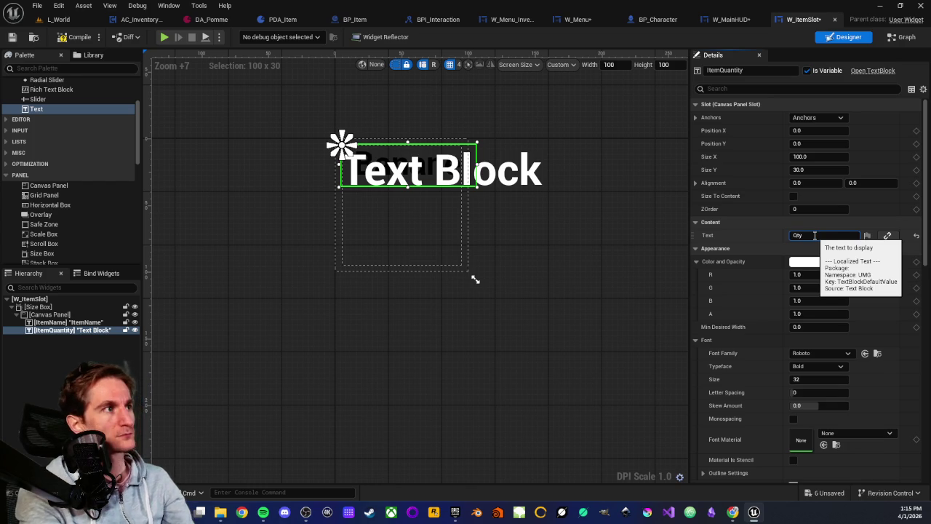
pyautogui.press('Return')
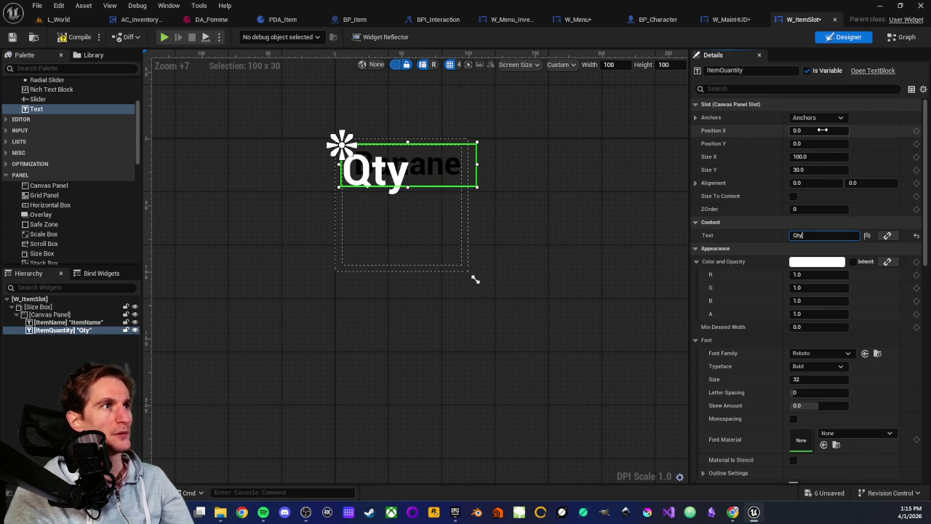
# - Anchor ItemQuantity to the bottom-right with Position X and Y both 0
pyautogui.click(842, 118)
pyautogui.click(874, 209)
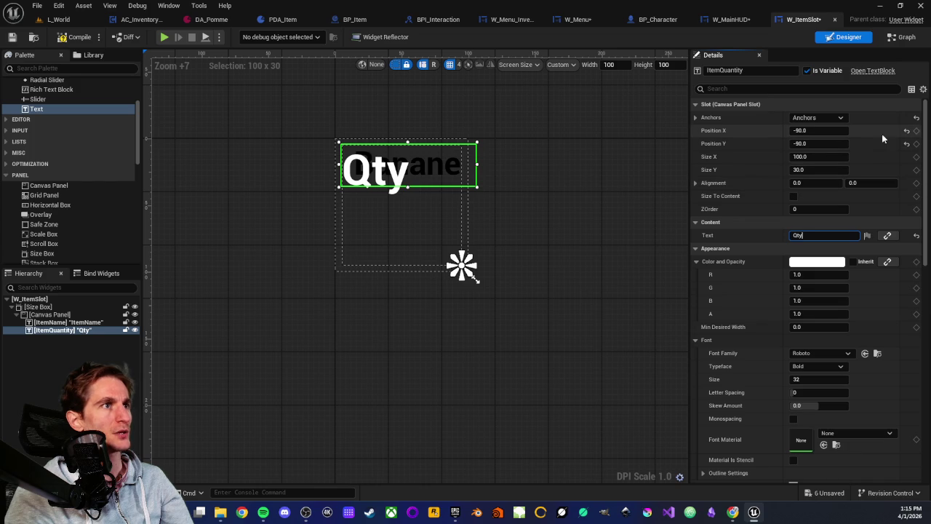
pyautogui.click(907, 131)
pyautogui.click(907, 143)
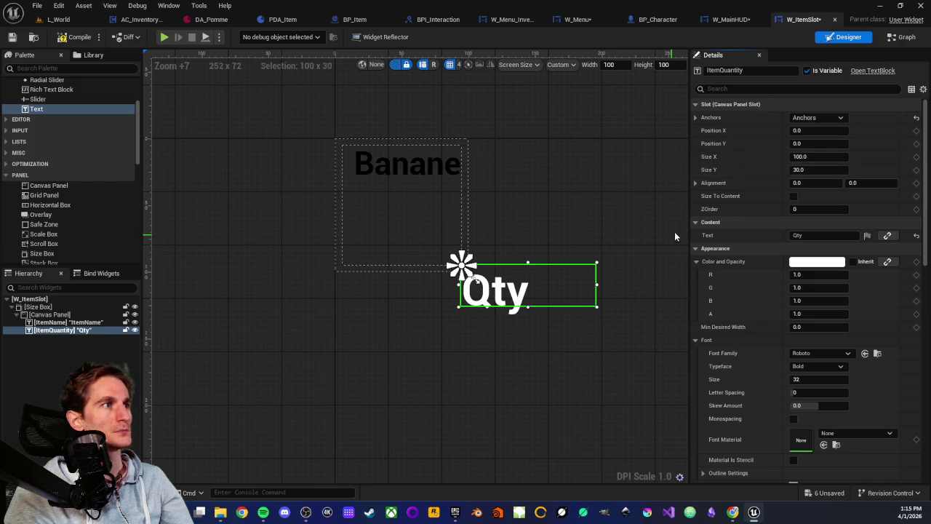
# - Give ItemQuantity a Size Y of 20 and a Position X of -100
pyautogui.click(813, 170)
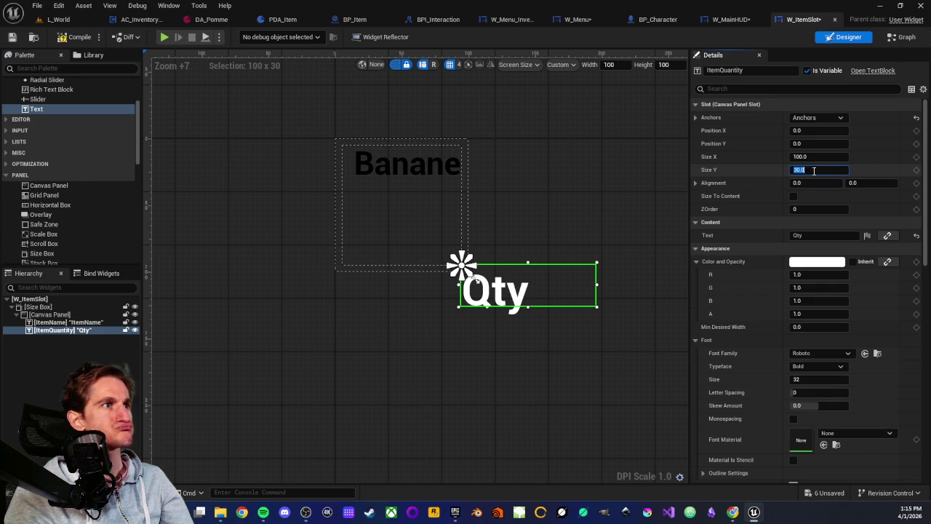
pyautogui.write('20')
pyautogui.press('Return')
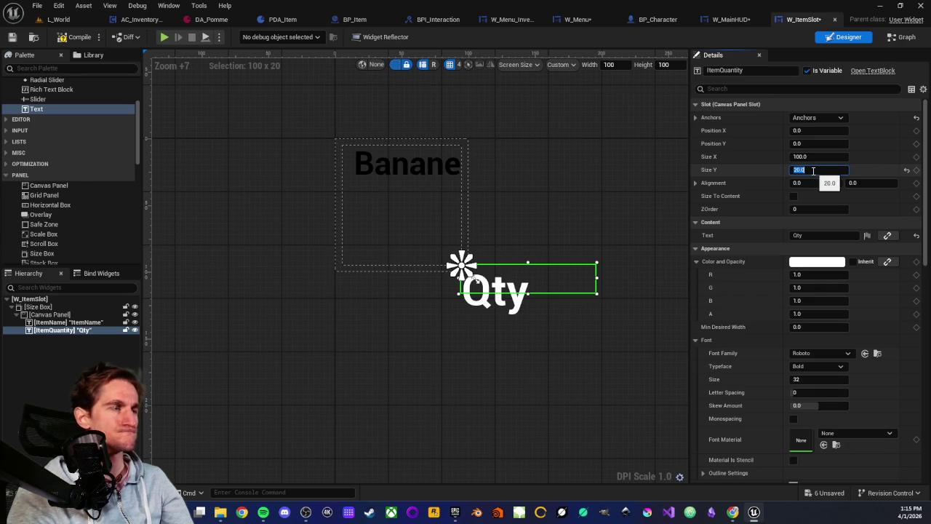
pyautogui.moveTo(836, 131); pyautogui.dragTo(780, 131)
pyautogui.write('-1')
pyautogui.press('Return')
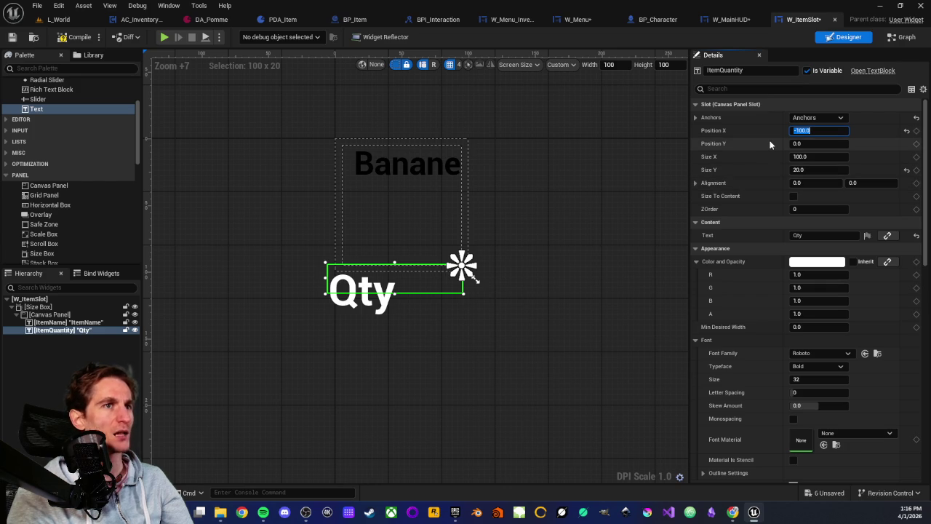
pyautogui.click(40, 315)
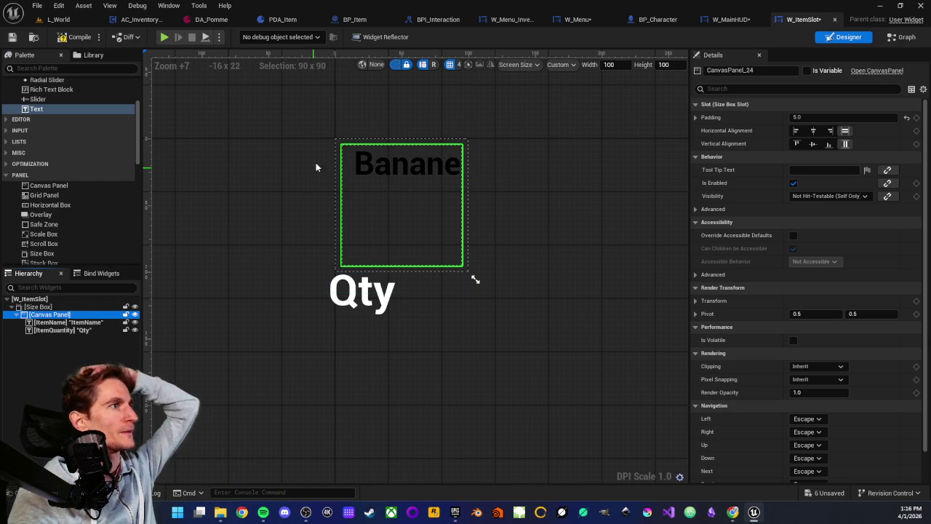
pyautogui.click(54, 324)
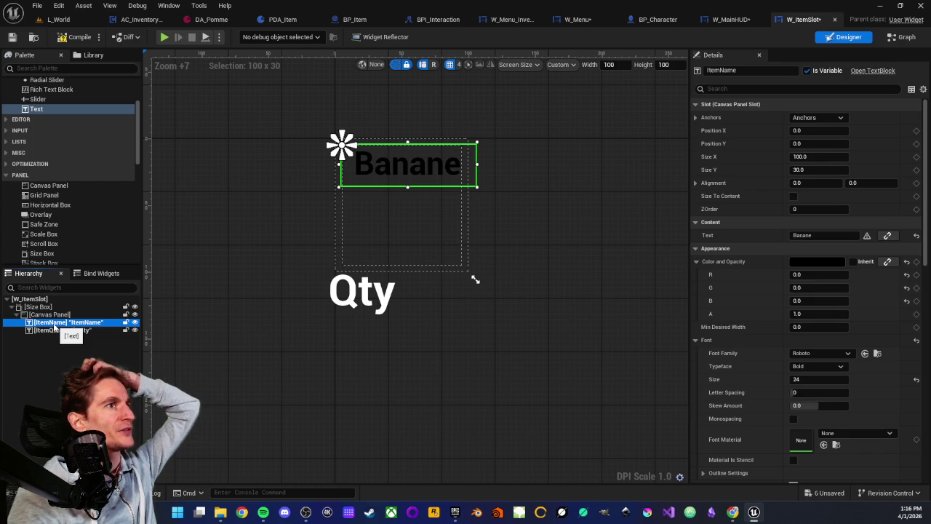
pyautogui.click(49, 314)
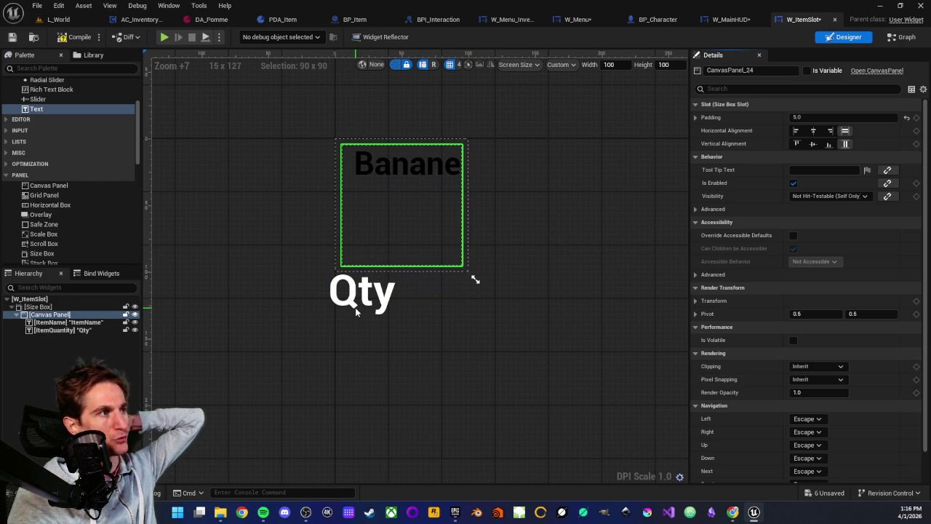
pyautogui.click(361, 288)
# - Restore ItemQuantity's width to 100 and set its Position X to -95
pyautogui.click(813, 157)
pyautogui.write('90')
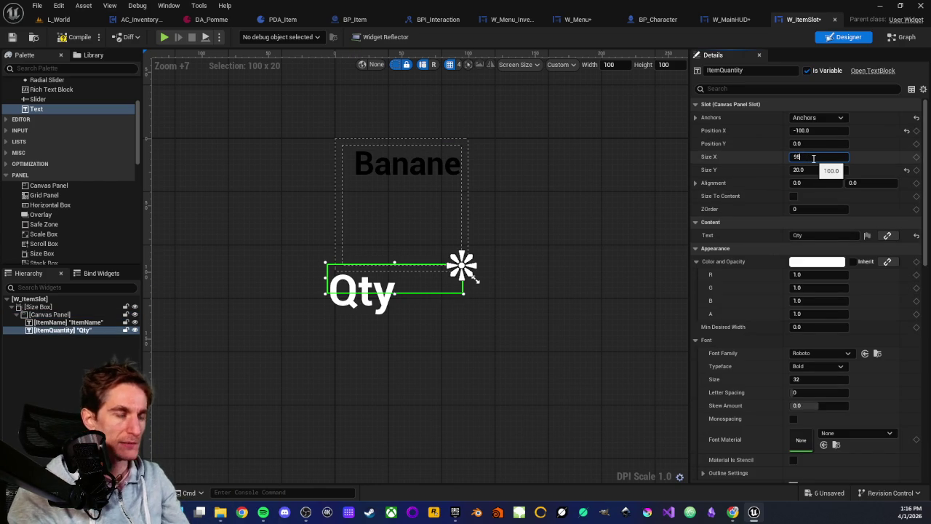
pyautogui.press('BackSpace')
pyautogui.press('BackSpace')
pyautogui.write('-95')
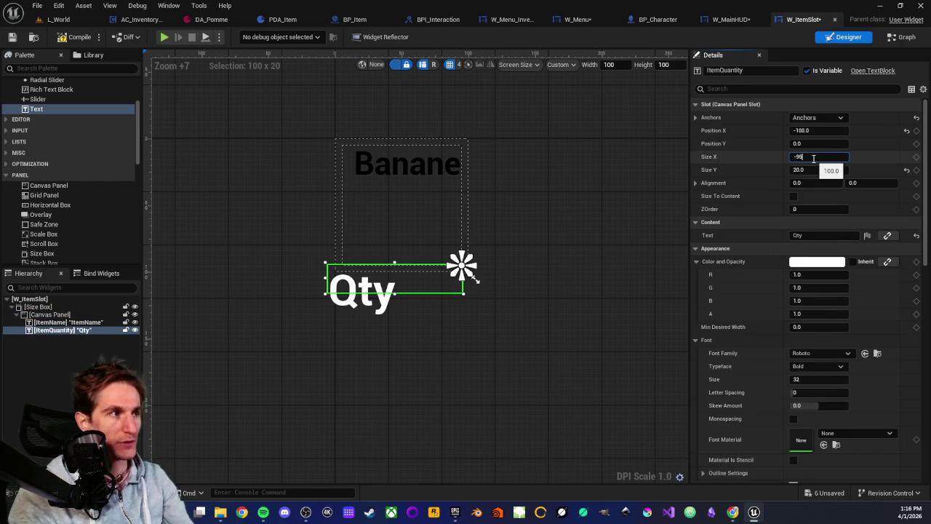
pyautogui.press('Return')
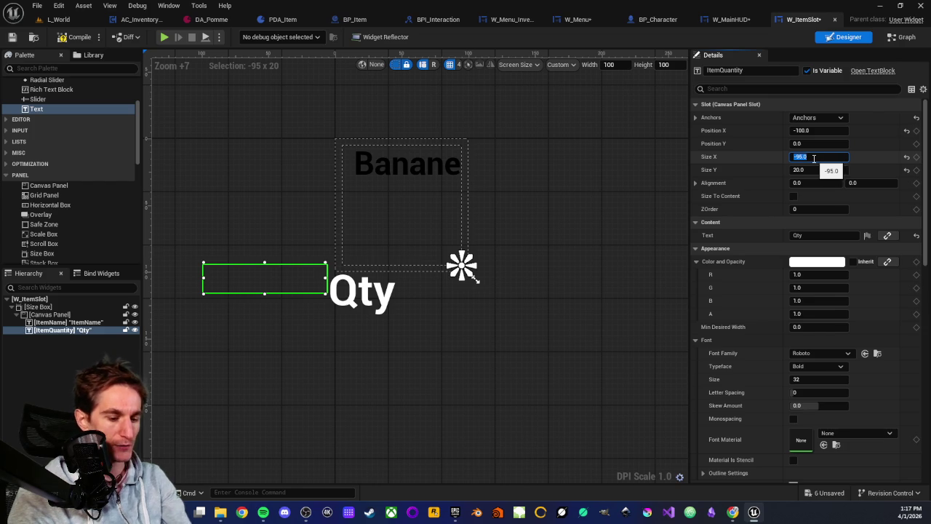
pyautogui.write('0')
pyautogui.press('Return')
pyautogui.click(814, 130)
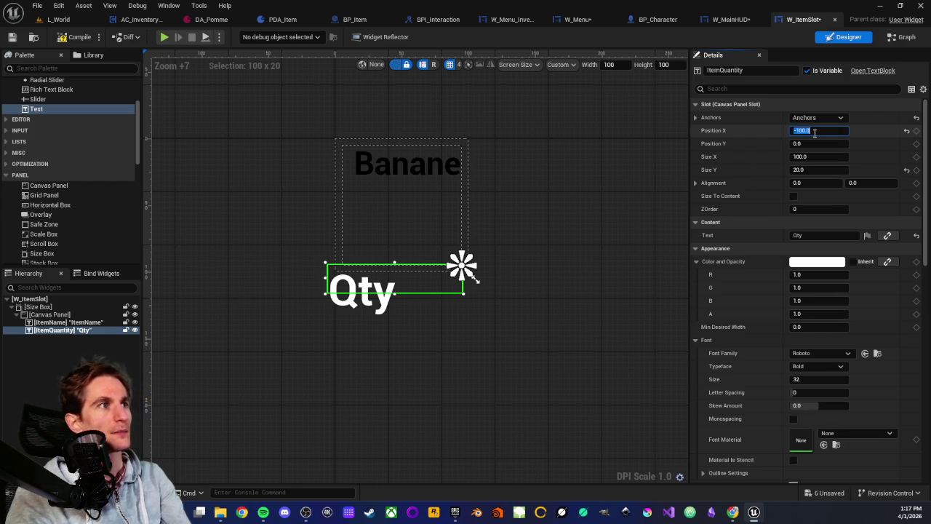
pyautogui.write('-95')
pyautogui.press('Return')
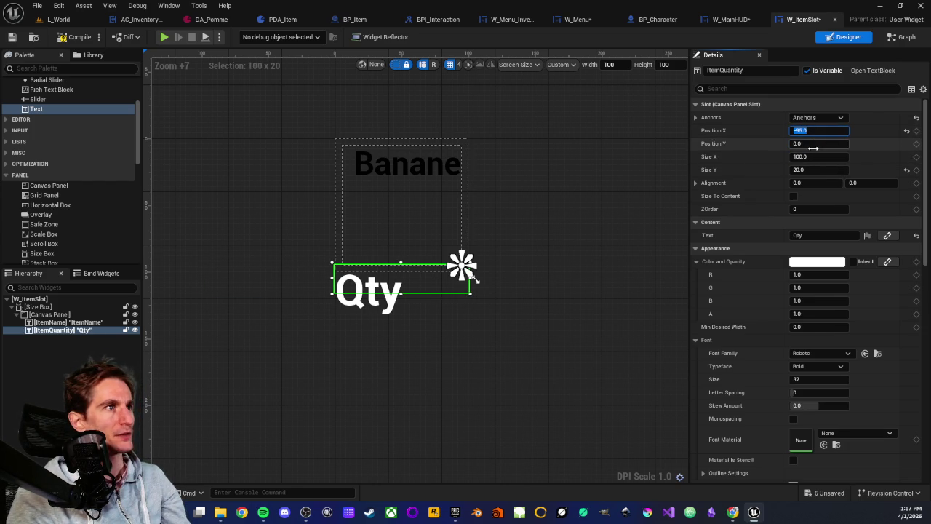
# - Set Position Y to -20, right-align the Qty text, and shrink its font to 16
pyautogui.moveTo(815, 143); pyautogui.dragTo(799, 143)
pyautogui.click(830, 144)
pyautogui.write('-20')
pyautogui.press('Return')
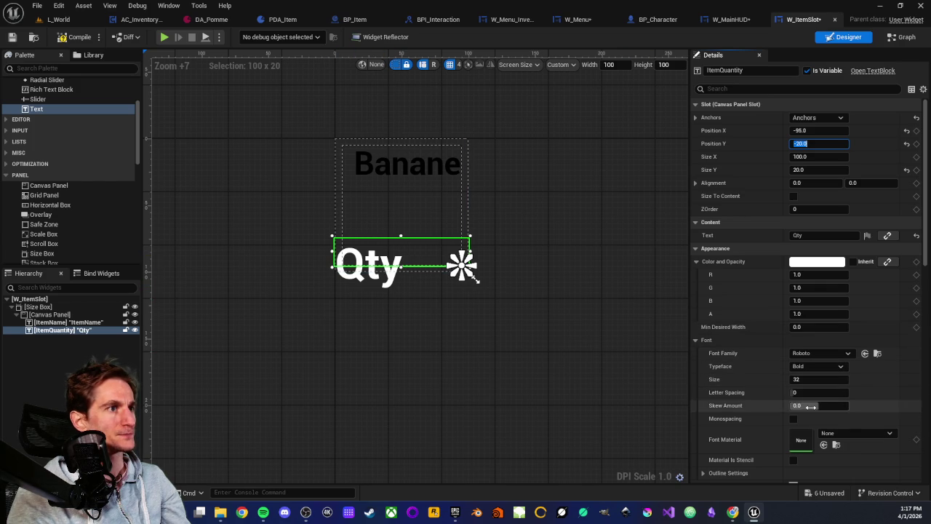
pyautogui.scroll(-4, 770, 341)
pyautogui.click(840, 414)
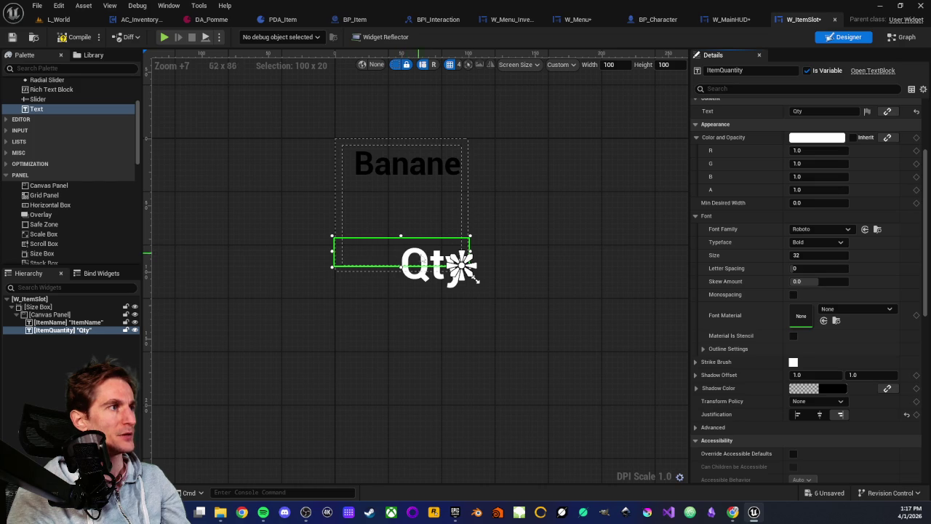
pyautogui.scroll(4, 779, 177)
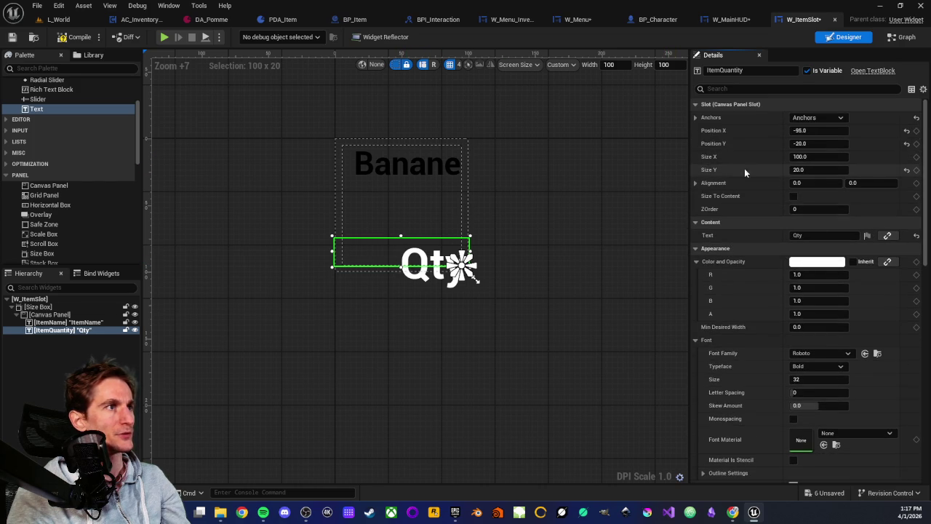
pyautogui.moveTo(809, 381)
pyautogui.mouseDown()
pyautogui.moveTo(793, 381)
pyautogui.moveTo(811, 381)
pyautogui.mouseUp()
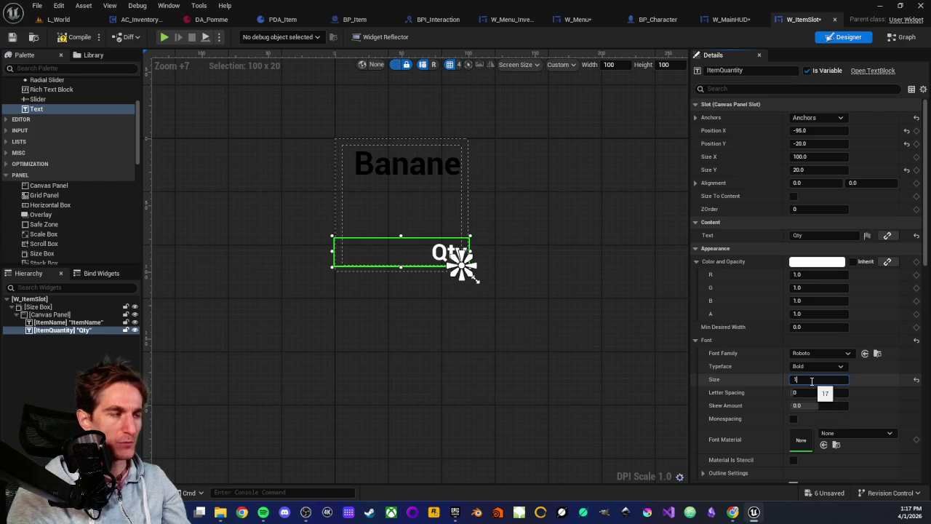
pyautogui.write('6')
pyautogui.press('Return')
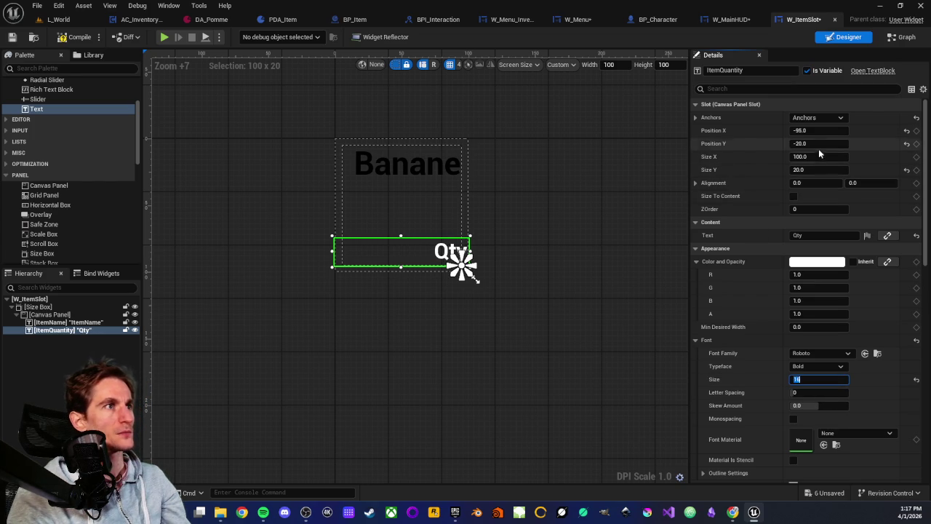
# - Set ItemQuantity's height to 40 and Position Y to -40, restoring font size 32
pyautogui.click(816, 143)
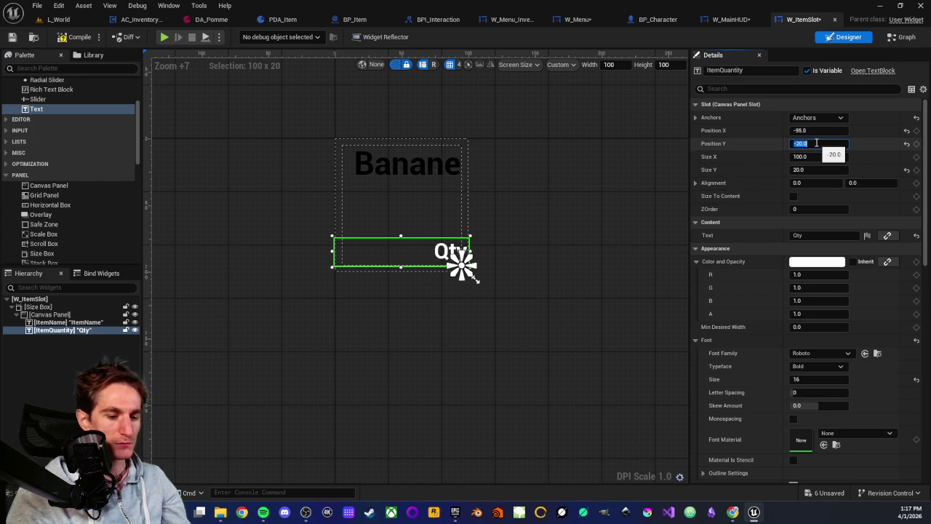
pyautogui.click(807, 169)
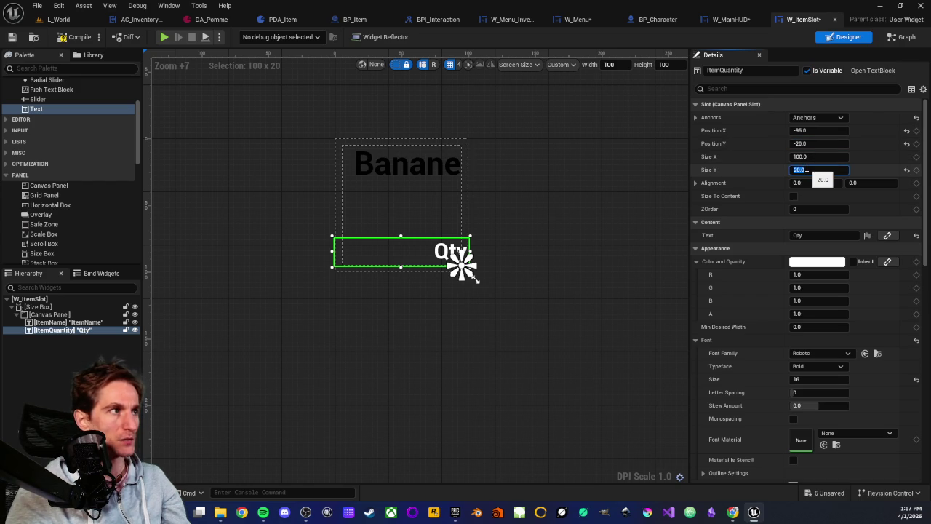
pyautogui.write('40')
pyautogui.press('Return')
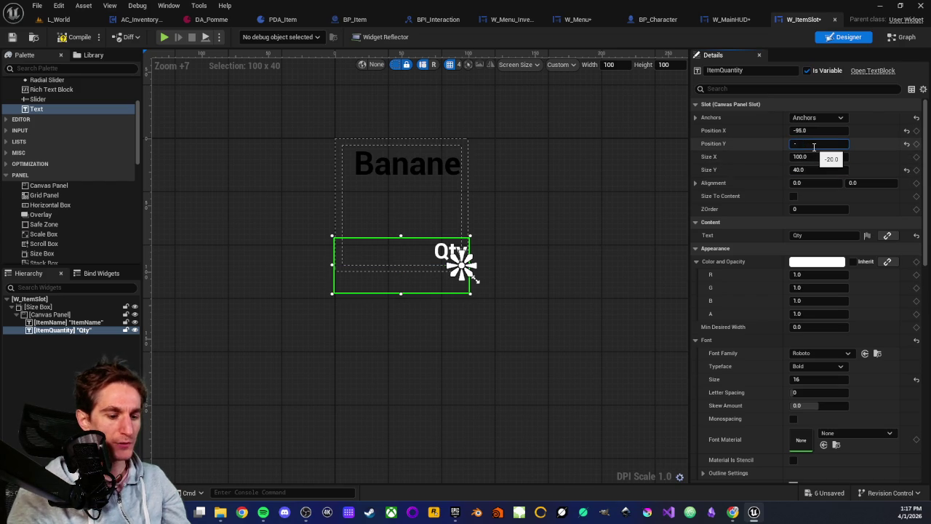
pyautogui.write('40')
pyautogui.press('Return')
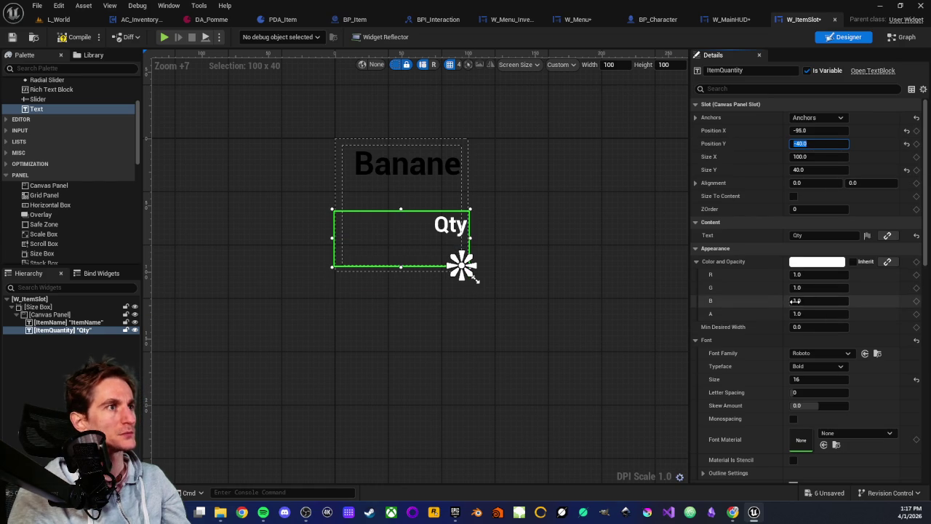
pyautogui.click(809, 379)
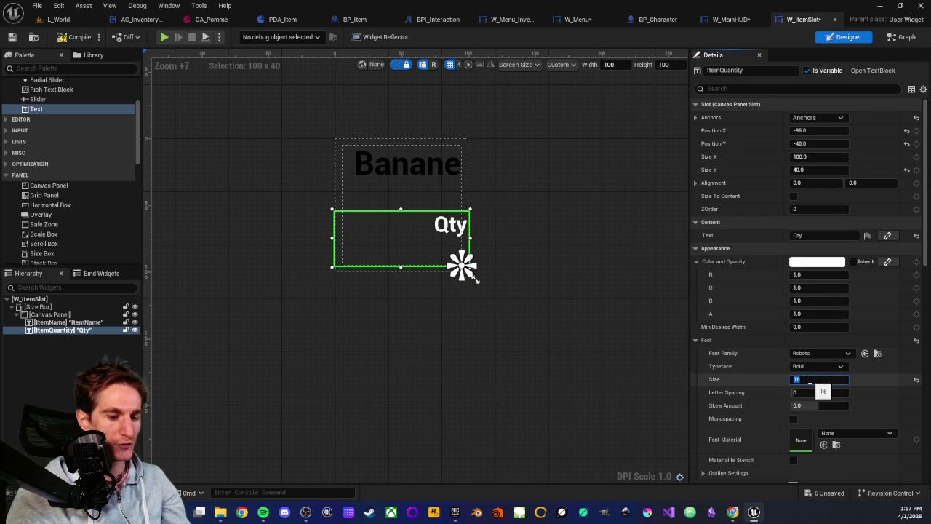
pyautogui.write('32')
pyautogui.press('Return')
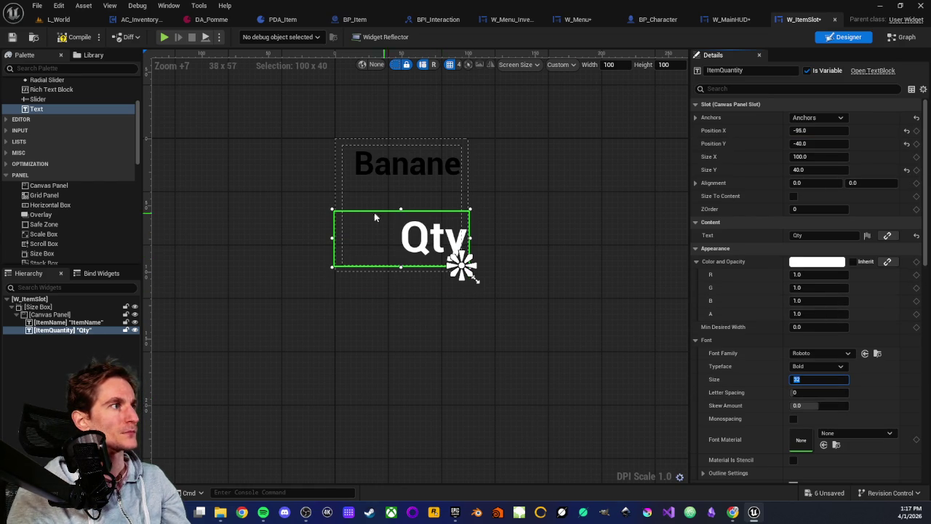
# - Set ItemQuantity's width to 90 and Position X to -90
pyautogui.click(814, 155)
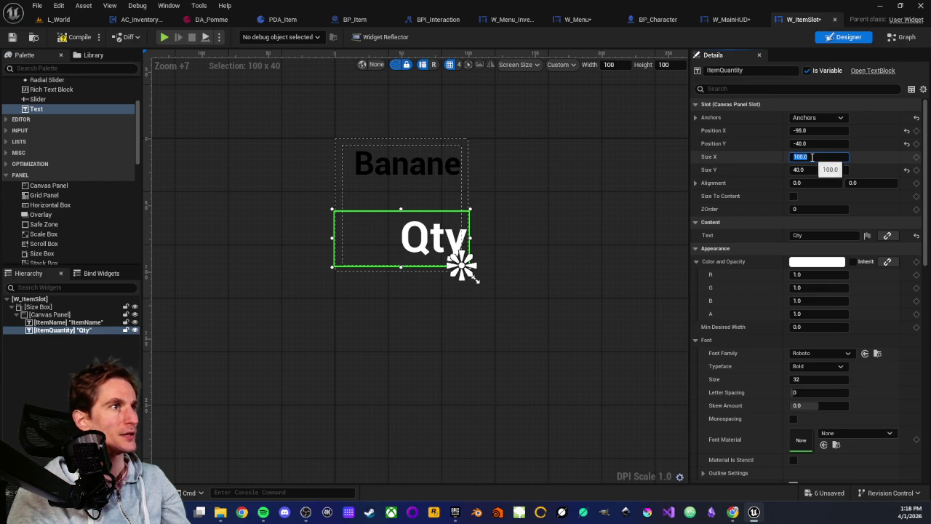
pyautogui.write('90')
pyautogui.press('Return')
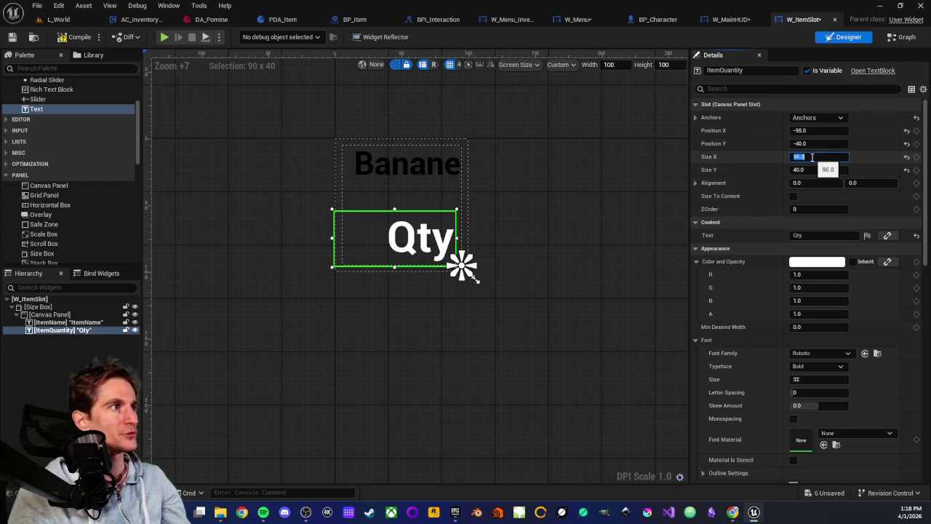
pyautogui.click(817, 131)
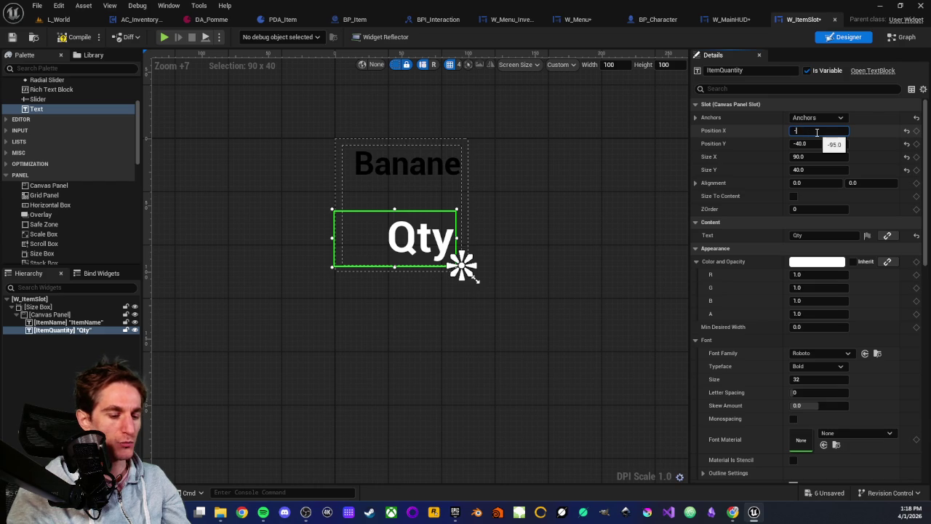
pyautogui.write('100')
pyautogui.press('Return')
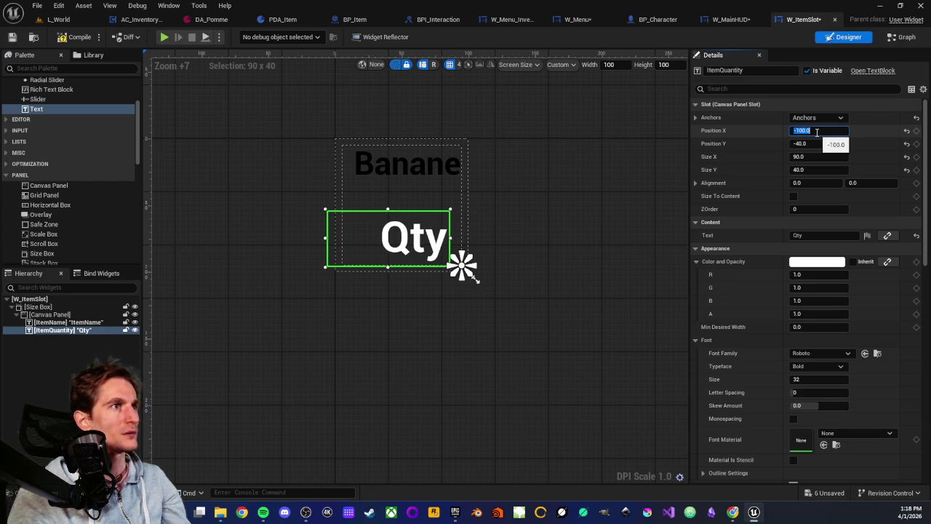
pyautogui.write('0')
pyautogui.press('Return')
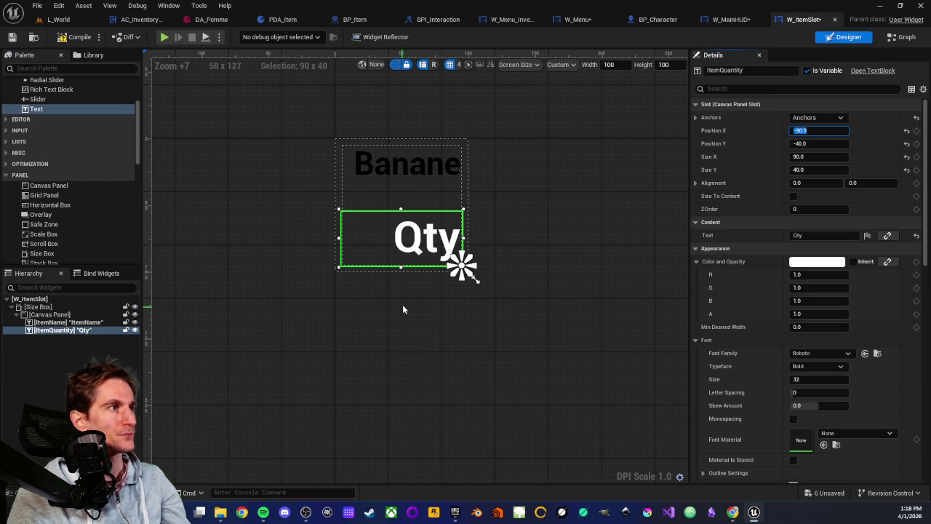
# - Make the Qty text colour black and save W_ItemSlot
pyautogui.click(800, 262)
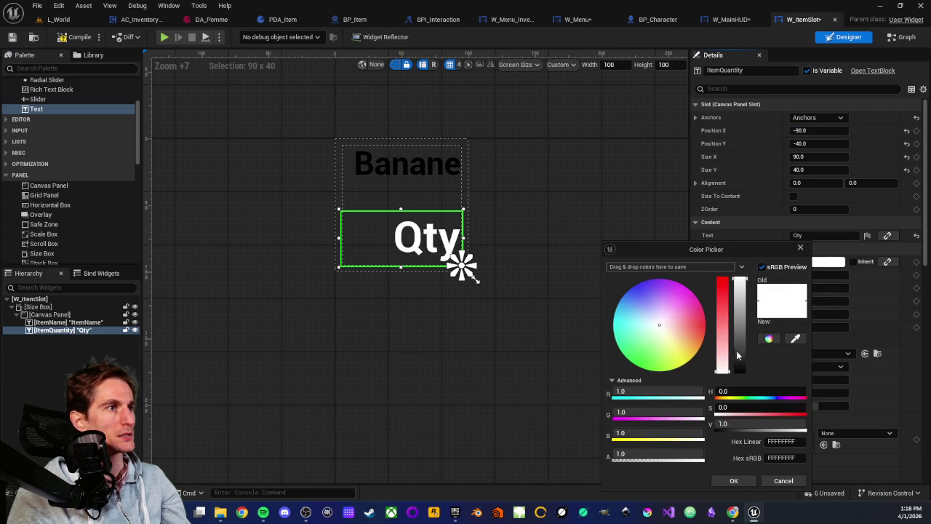
pyautogui.moveTo(736, 354); pyautogui.dragTo(735, 399)
pyautogui.click(734, 480)
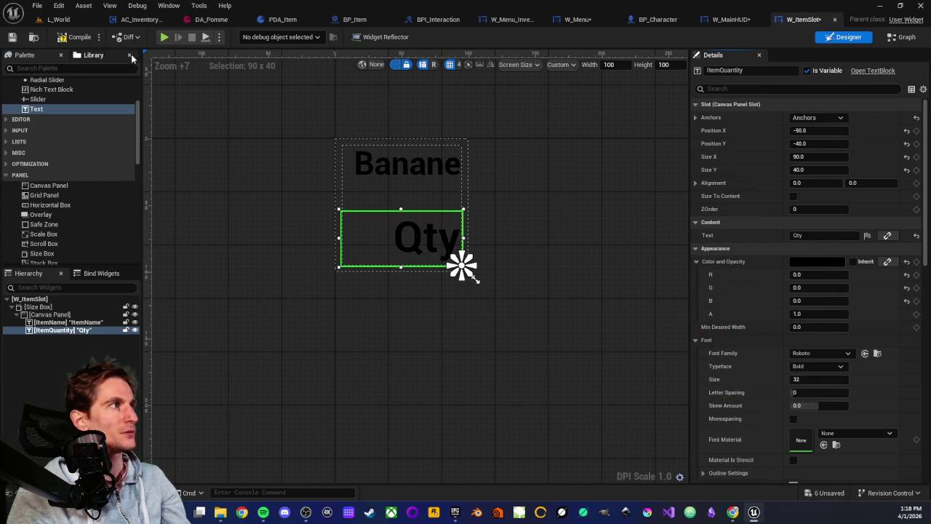
pyautogui.click(12, 37)
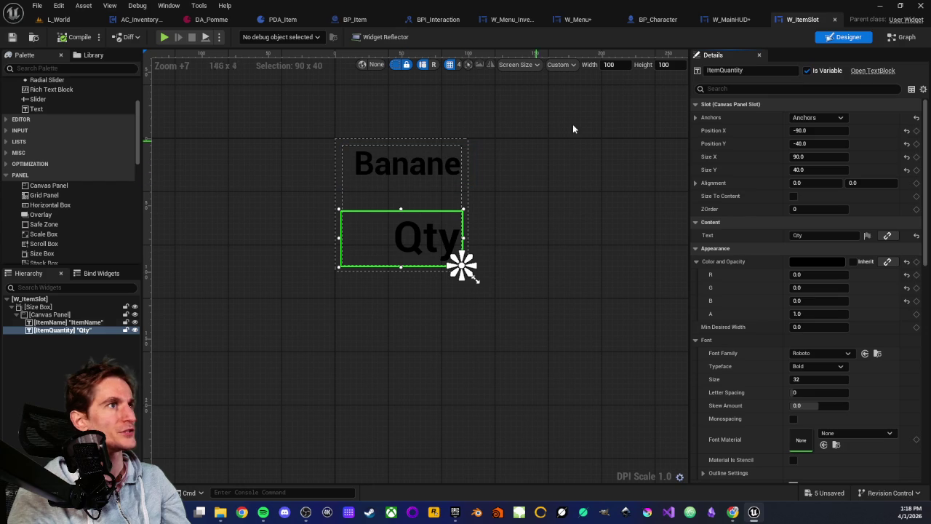
pyautogui.click(903, 37)
# - Add an ItemQuantity getter feeding a new Set Text node beside the name's SetText
pyautogui.scroll(1, 370, 314)
pyautogui.moveTo(526, 291); pyautogui.dragTo(366, 314)
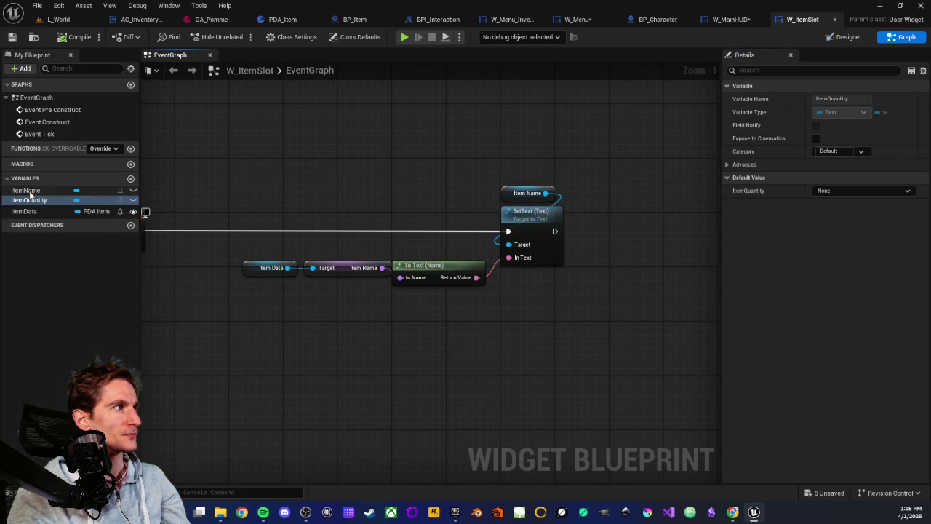
pyautogui.moveTo(32, 200)
pyautogui.mouseDown()
pyautogui.moveTo(337, 209)
pyautogui.moveTo(634, 288)
pyautogui.moveTo(657, 195)
pyautogui.mouseUp()
pyautogui.click(656, 212)
pyautogui.moveTo(573, 206); pyautogui.dragTo(552, 234)
pyautogui.write('set text')
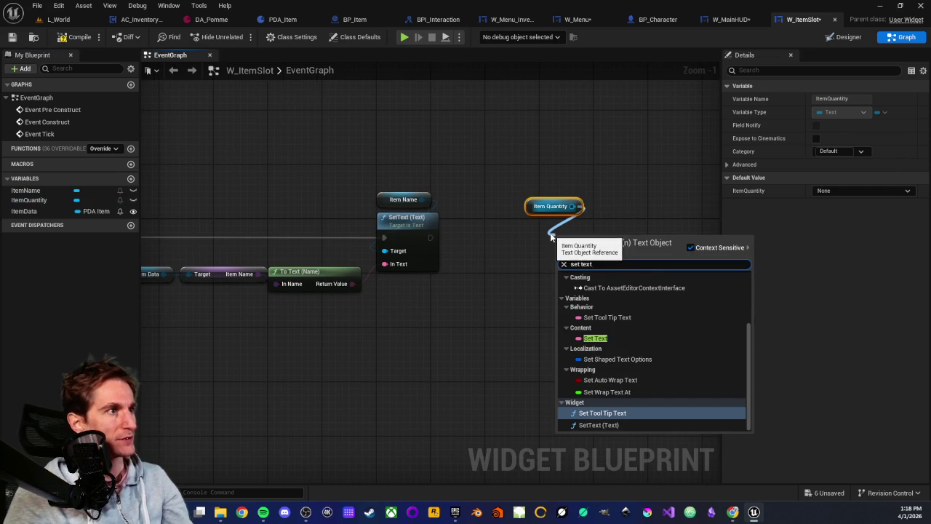
pyautogui.click(594, 318)
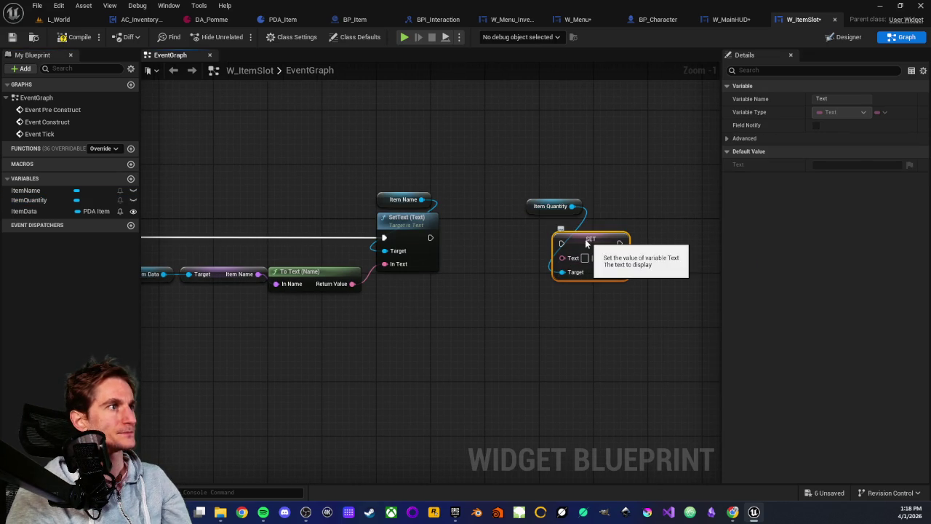
pyautogui.moveTo(589, 242); pyautogui.dragTo(562, 228)
pyautogui.moveTo(517, 177)
pyautogui.mouseDown()
pyautogui.moveTo(582, 231)
pyautogui.moveTo(608, 225)
pyautogui.mouseUp()
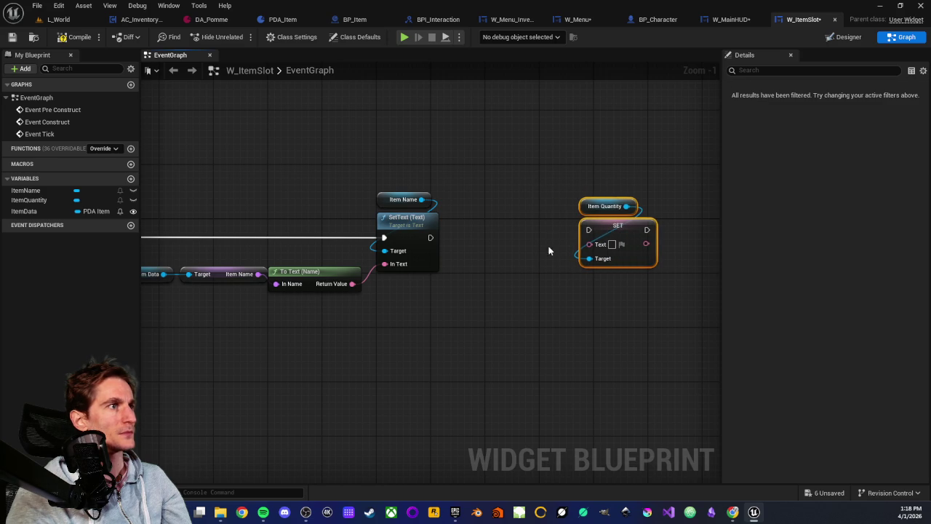
pyautogui.click(551, 218)
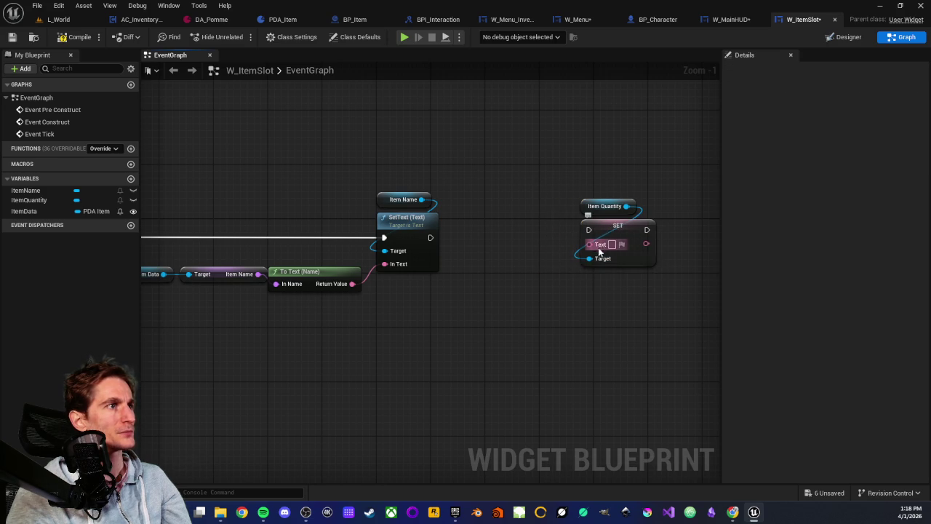
# - Chain the item name's SetText execution into the Item Quantity SET node and align them
pyautogui.moveTo(412, 298); pyautogui.dragTo(438, 303)
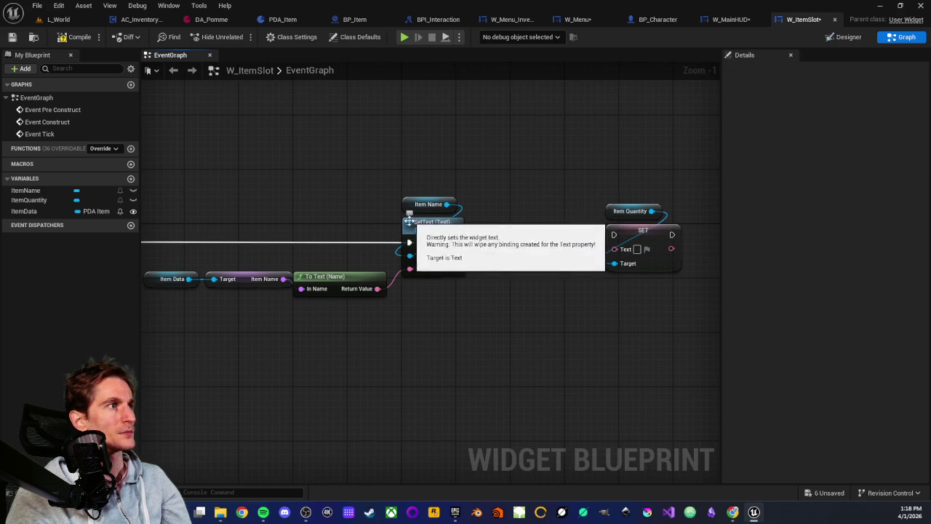
pyautogui.click(644, 232)
pyautogui.click(579, 245)
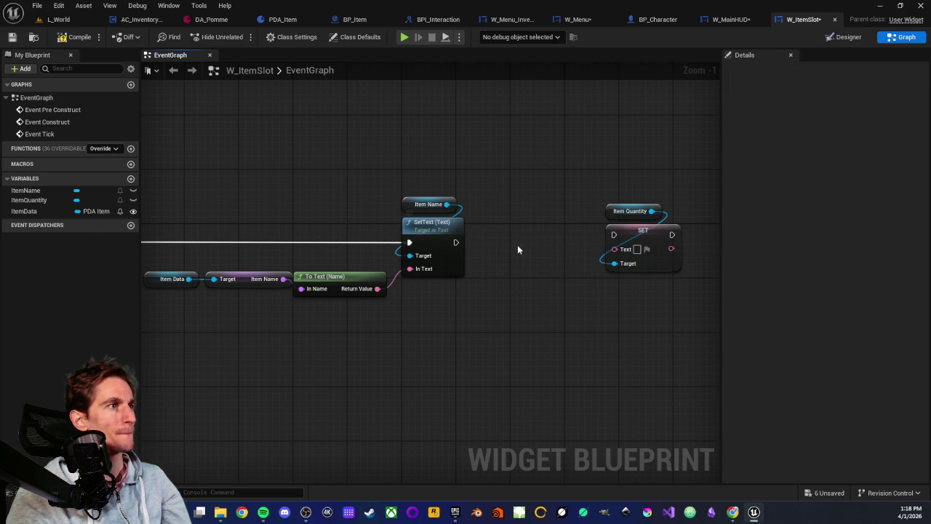
pyautogui.moveTo(456, 242); pyautogui.dragTo(614, 235)
pyautogui.moveTo(596, 169); pyautogui.dragTo(630, 240)
pyautogui.press('q')
pyautogui.click(558, 275)
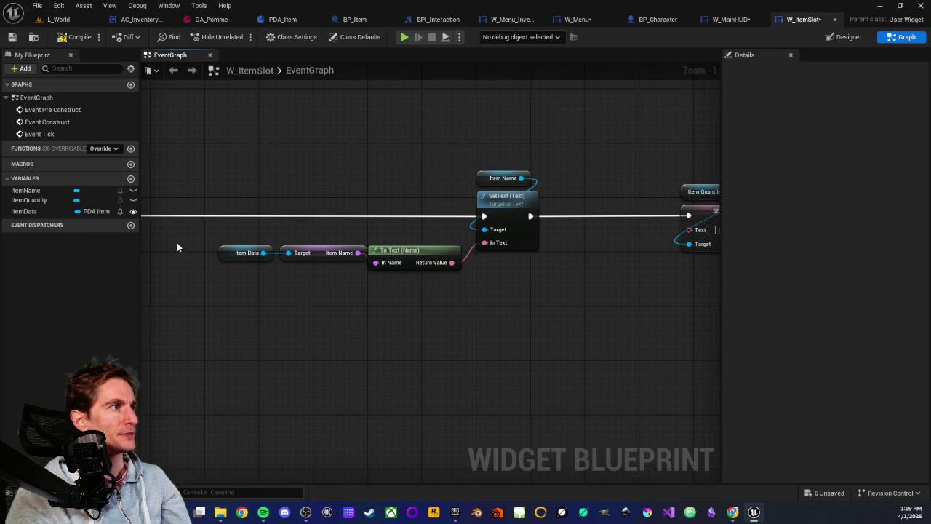
# - Paste a duplicate Item Data node, then delete it unused
pyautogui.click(232, 252)
pyautogui.hotkey('ctrl', 'c')
pyautogui.hotkey('ctrl', 'v')
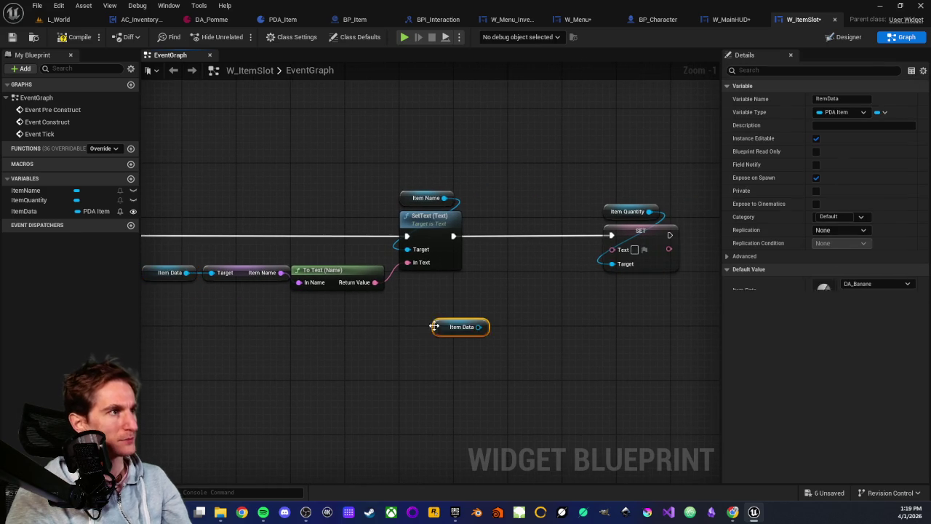
pyautogui.moveTo(486, 327); pyautogui.dragTo(513, 333)
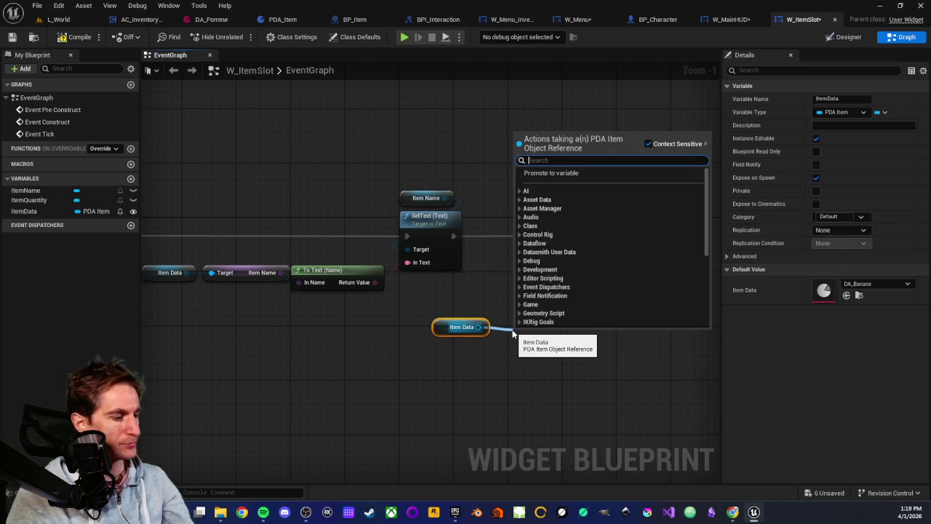
pyautogui.write('get')
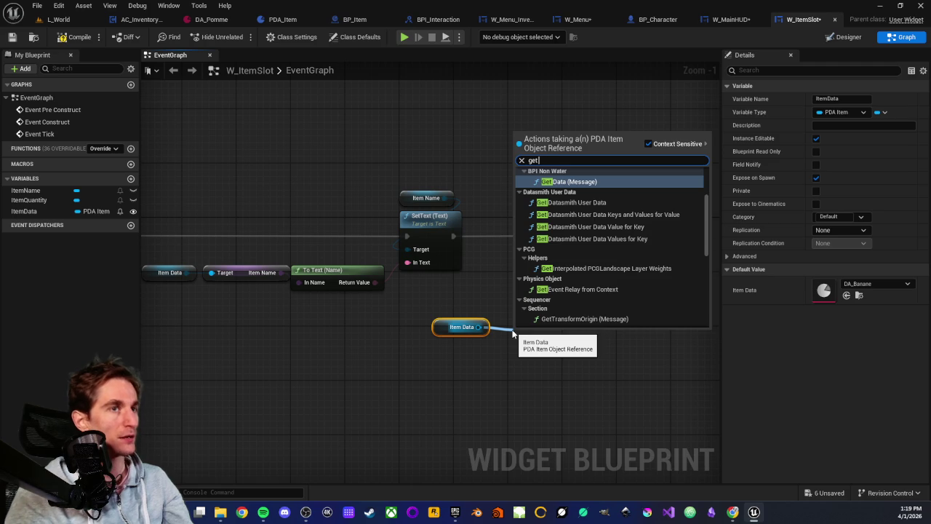
pyautogui.click(443, 361)
pyautogui.click(440, 327)
pyautogui.moveTo(449, 346); pyautogui.dragTo(528, 359)
pyautogui.press('Delete')
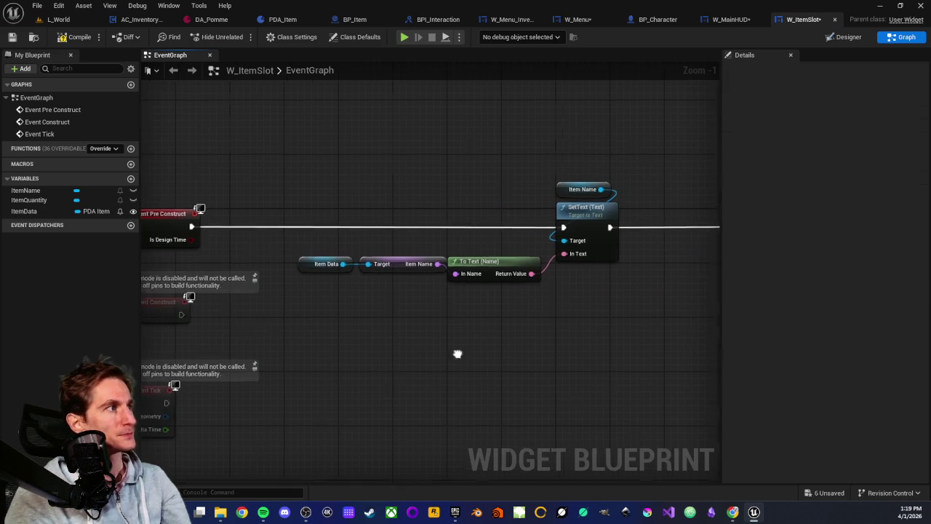
# - Create a Quantity variable of type Integer and make it Instance Editable
pyautogui.moveTo(344, 255); pyautogui.dragTo(550, 312)
pyautogui.click(549, 313)
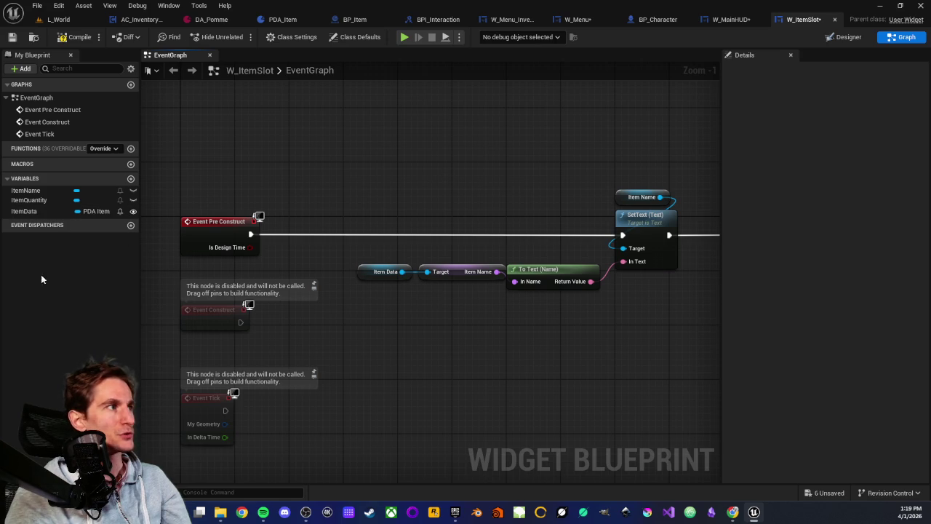
pyautogui.click(131, 180)
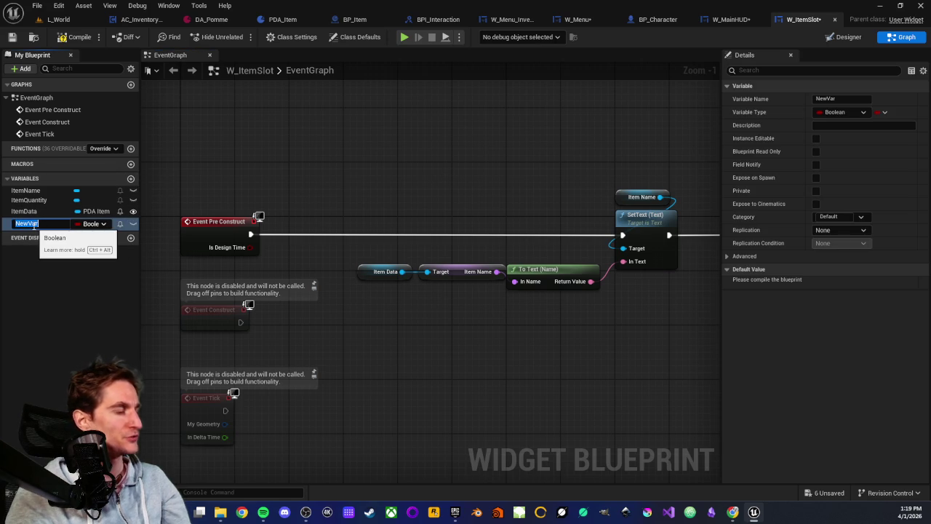
pyautogui.write('Qua')
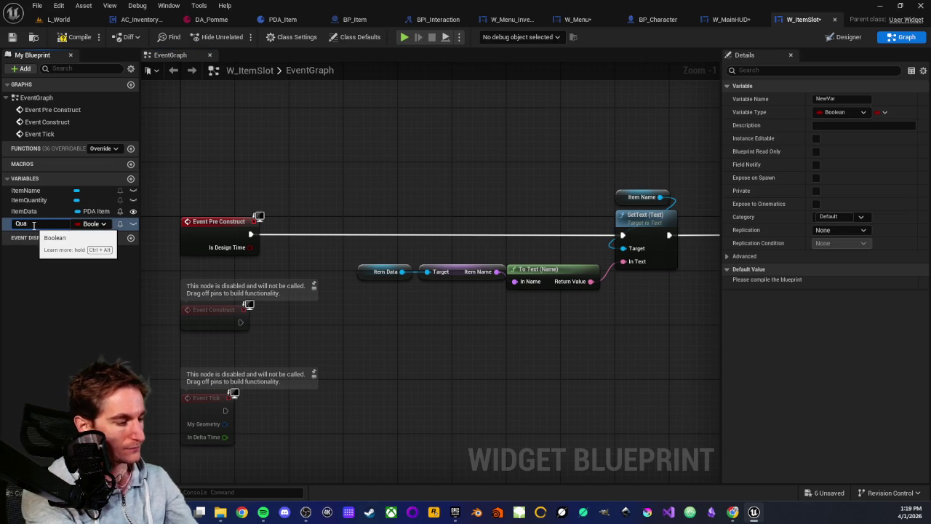
pyautogui.write('ntity')
pyautogui.press('Return')
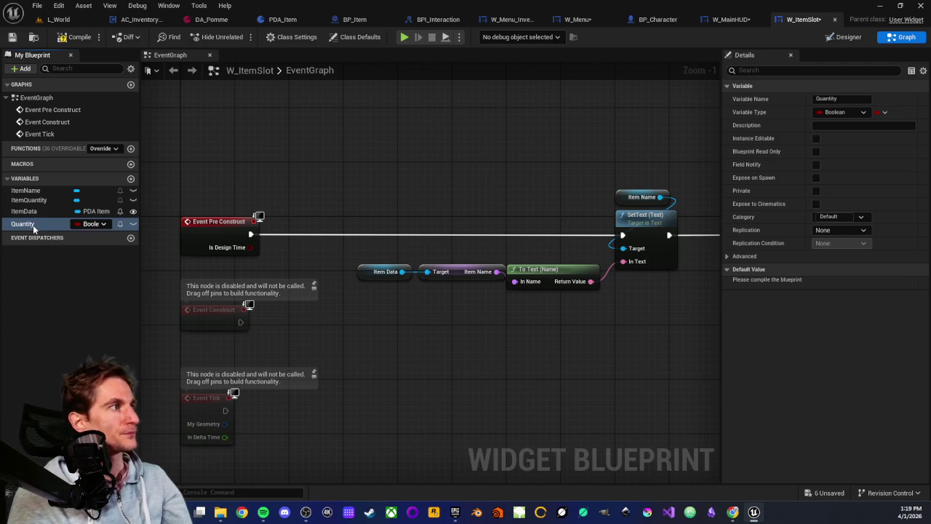
pyautogui.click(106, 224)
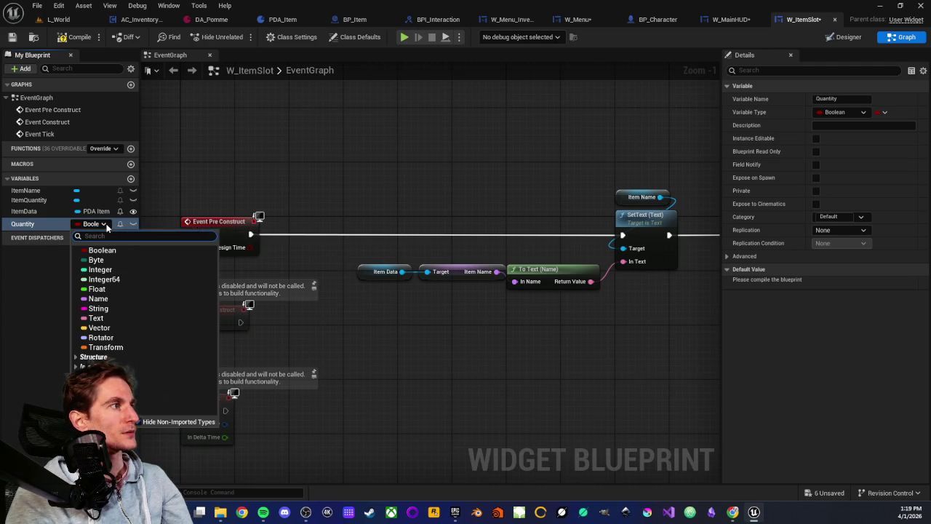
pyautogui.click(102, 269)
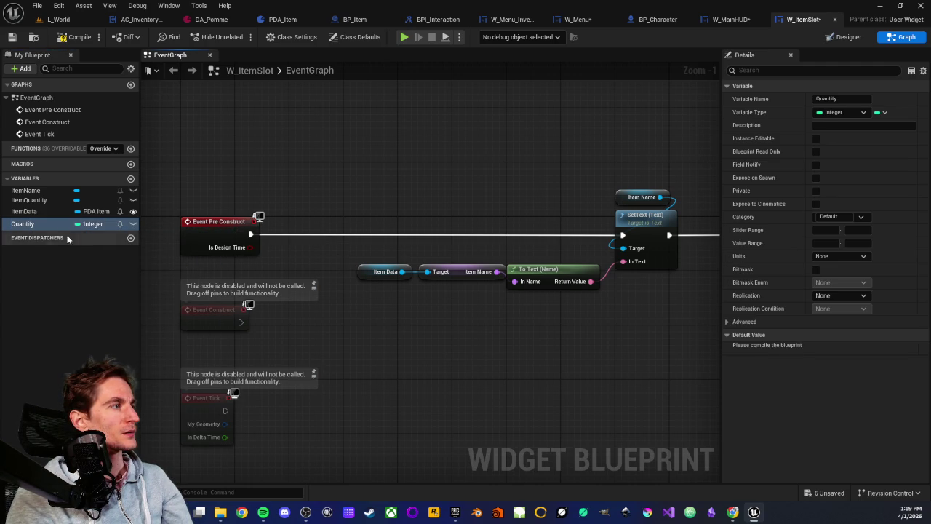
pyautogui.click(80, 301)
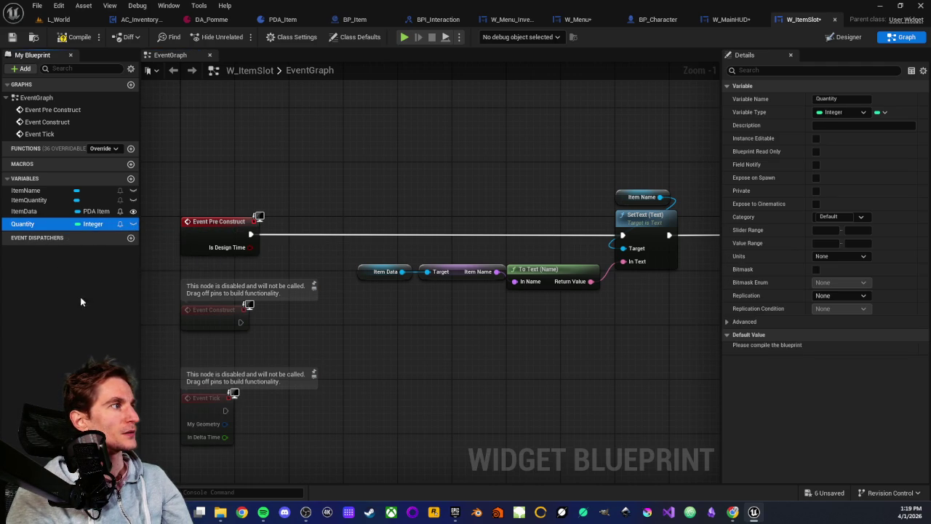
pyautogui.click(133, 224)
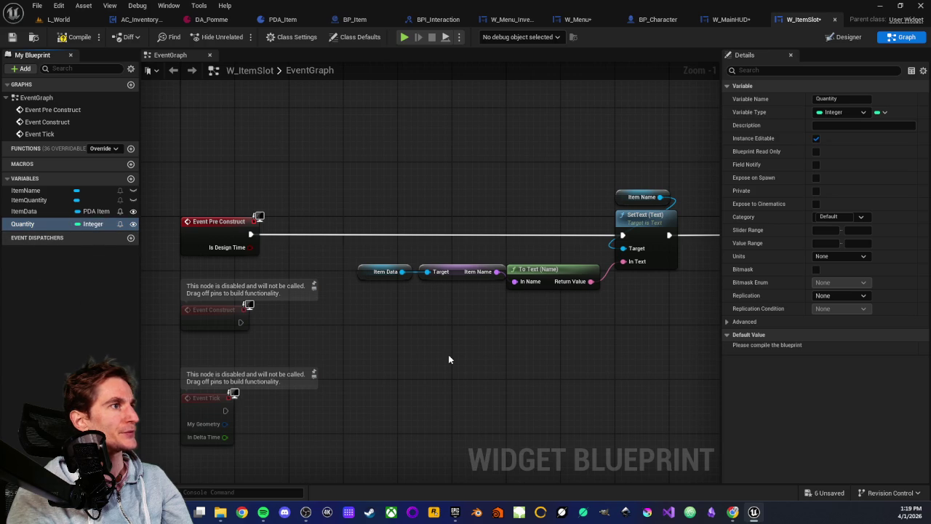
pyautogui.moveTo(405, 357); pyautogui.dragTo(451, 371)
# - Feed SET's Text from a Format Text node with pattern {qty}, wired from the Quantity variable
pyautogui.scroll(-1, 589, 366)
pyautogui.scroll(2, 541, 331)
pyautogui.moveTo(538, 256); pyautogui.dragTo(491, 331)
pyautogui.write('format')
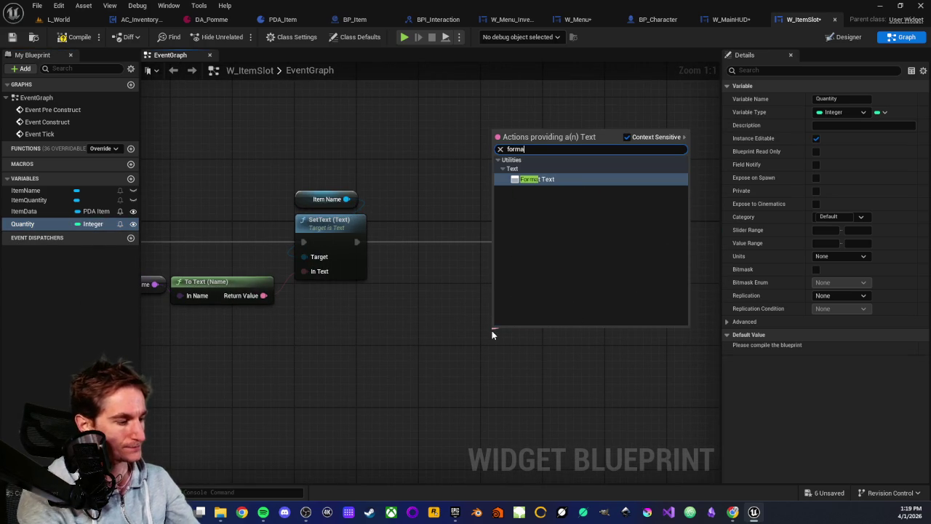
pyautogui.press('Return')
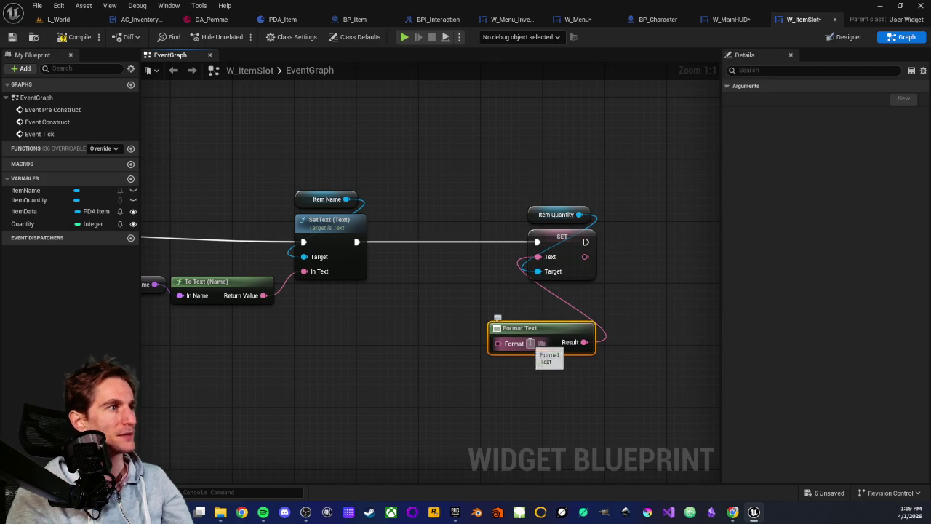
pyautogui.click(530, 344)
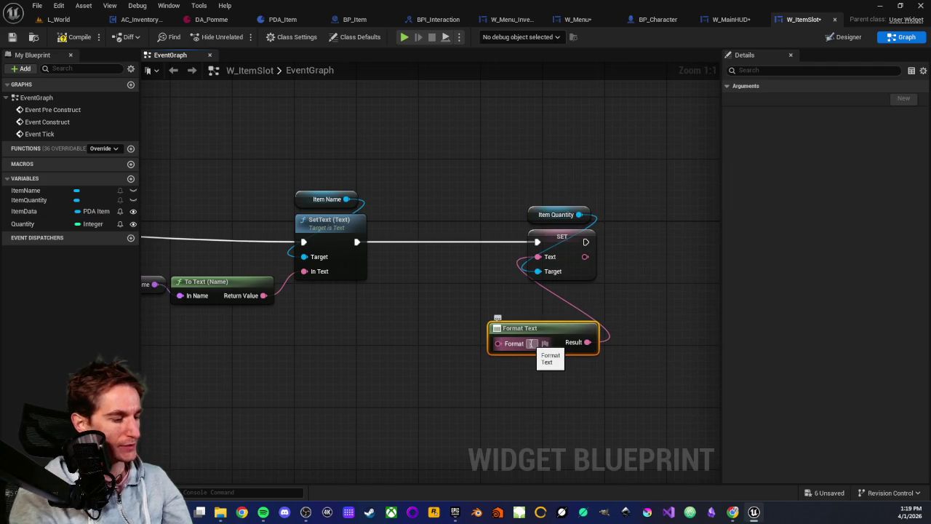
pyautogui.write('{')
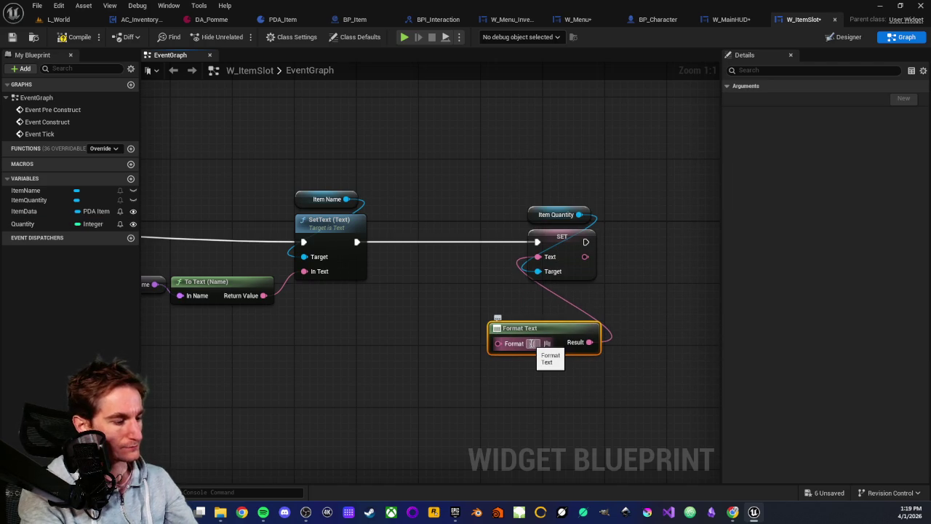
pyautogui.write('qty}')
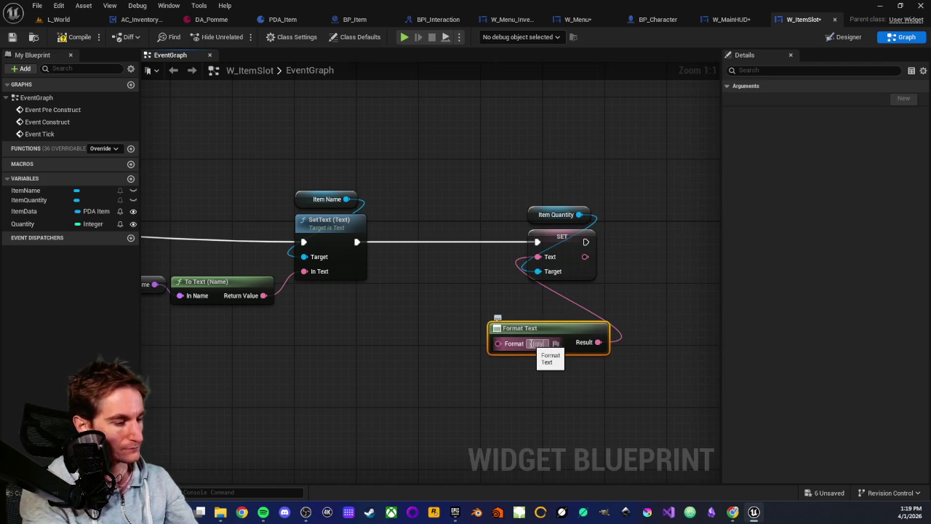
pyautogui.click(392, 364)
pyautogui.moveTo(23, 223); pyautogui.dragTo(554, 336)
pyautogui.moveTo(474, 335); pyautogui.dragTo(498, 312)
pyautogui.click(587, 307)
pyautogui.moveTo(587, 307)
pyautogui.mouseDown()
pyautogui.moveTo(515, 292)
pyautogui.moveTo(554, 291)
pyautogui.moveTo(573, 275)
pyautogui.mouseUp()
pyautogui.click(554, 255)
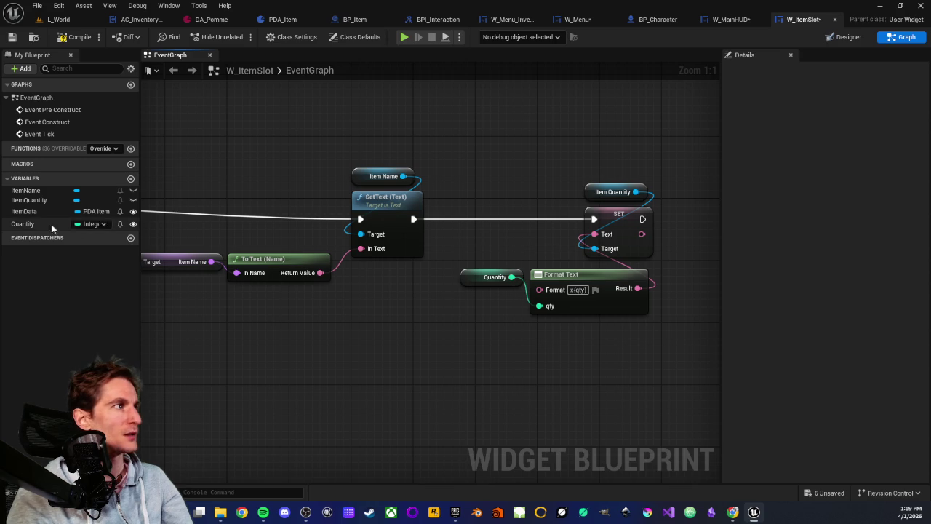
# - Compile, give Quantity a default value of 1, and save W_ItemSlot
pyautogui.click(23, 223)
pyautogui.click(75, 37)
pyautogui.click(828, 348)
pyautogui.write('1')
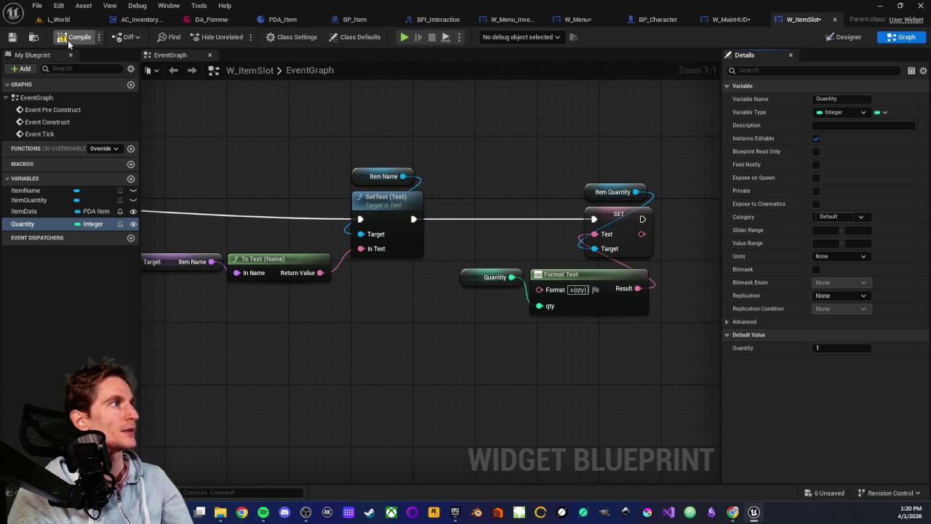
pyautogui.click(11, 37)
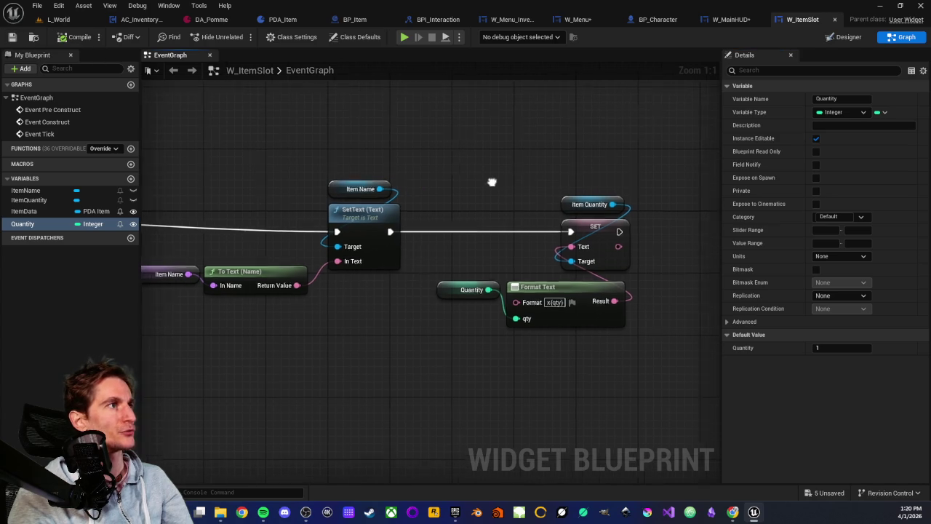
pyautogui.click(837, 37)
# - Move the quantity text down to Position Y -30
pyautogui.scroll(5, 451, 306)
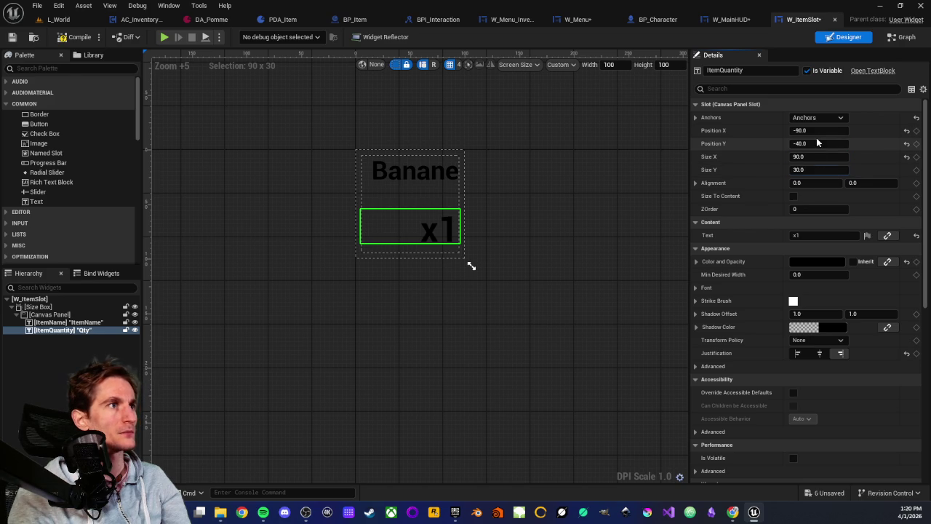
pyautogui.click(817, 144)
pyautogui.press('Return')
pyautogui.write('-30')
pyautogui.press('Return')
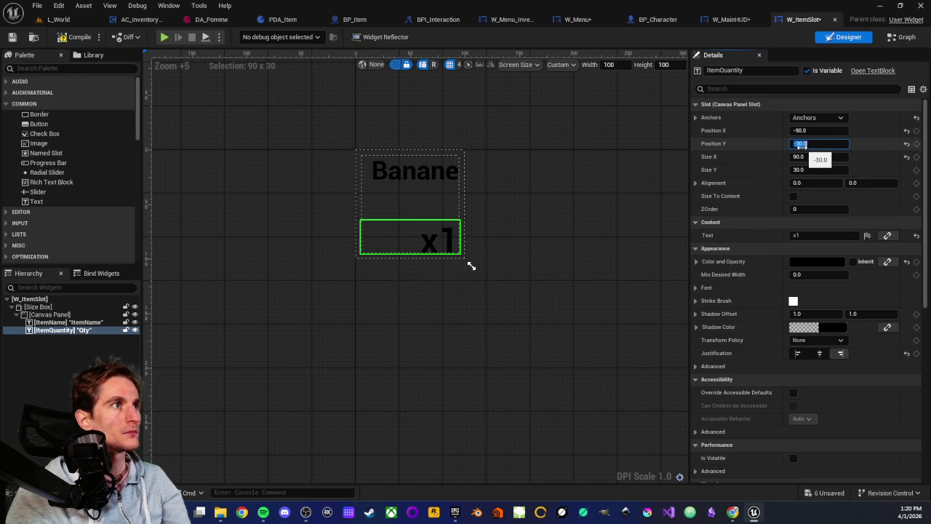
pyautogui.click(422, 317)
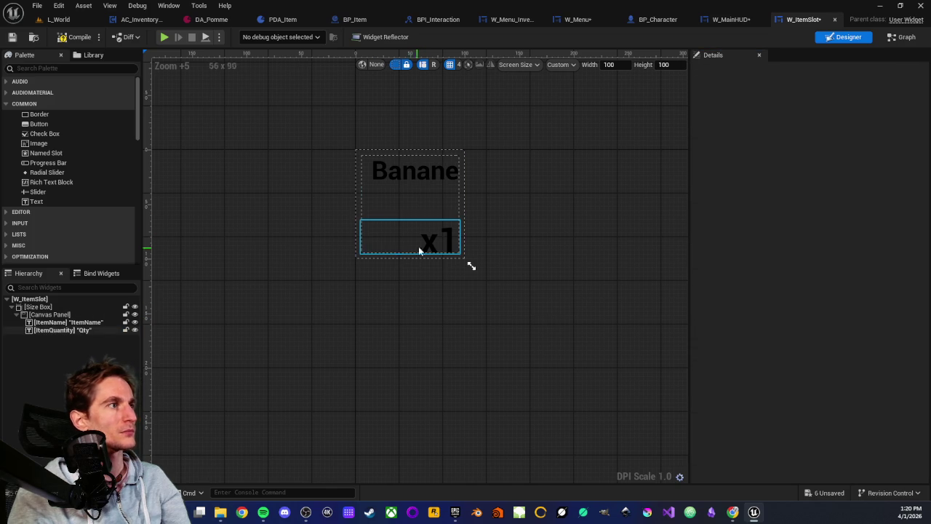
# - Right-justify the x1 quantity text and save the blueprint
pyautogui.click(441, 240)
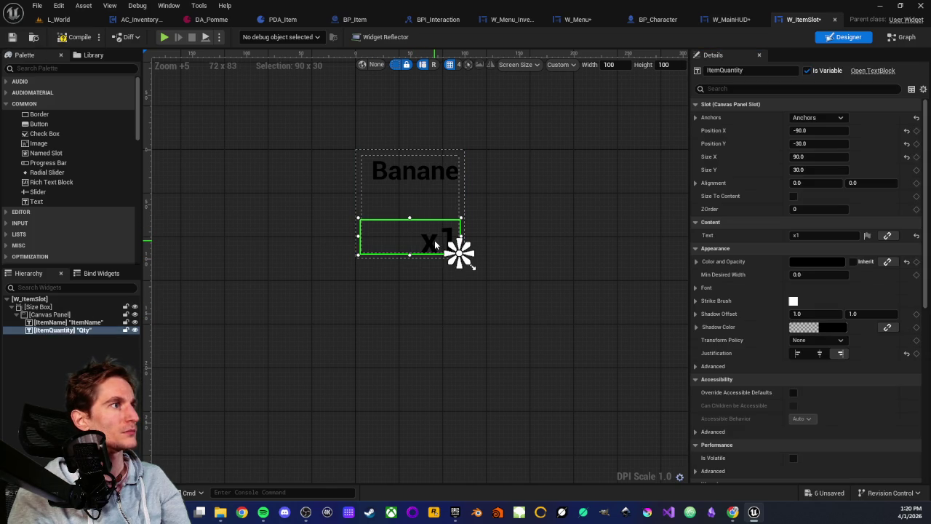
pyautogui.click(840, 354)
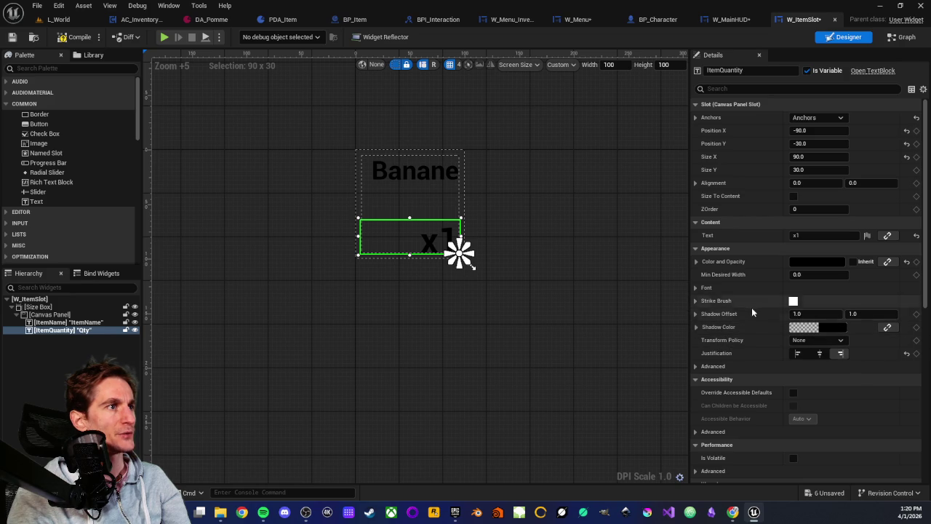
pyautogui.click(696, 367)
pyautogui.click(695, 367)
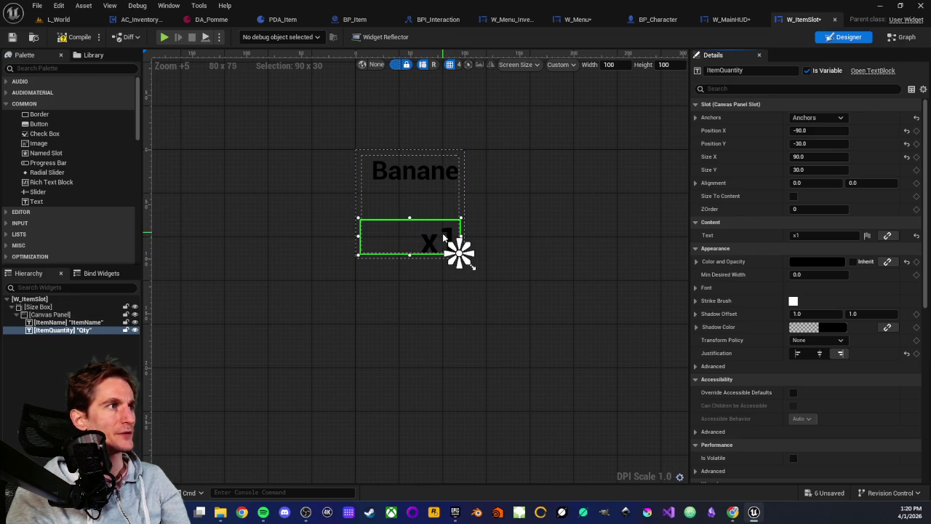
pyautogui.click(433, 229)
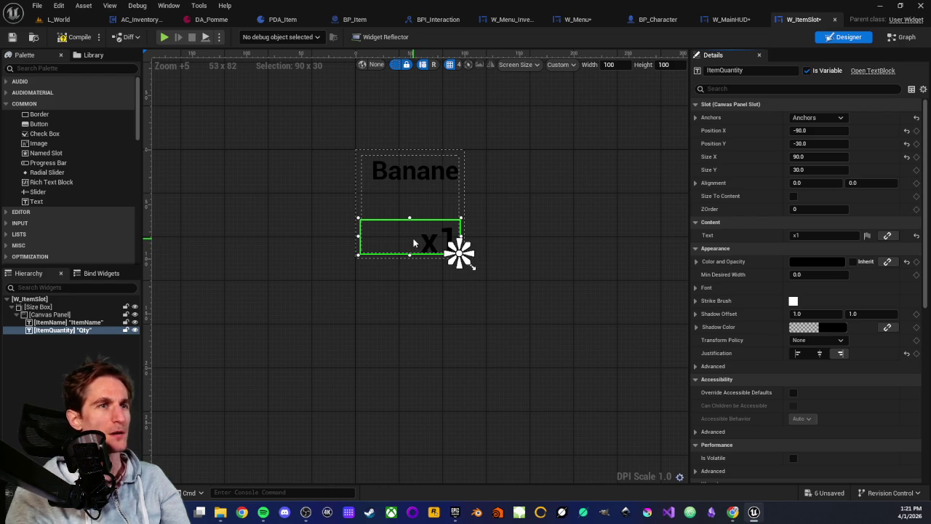
pyautogui.click(398, 275)
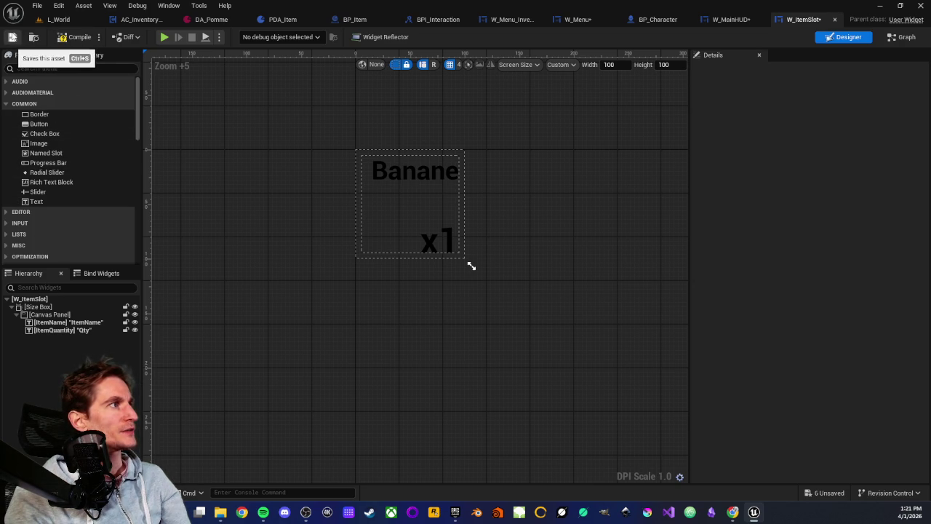
pyautogui.click(12, 37)
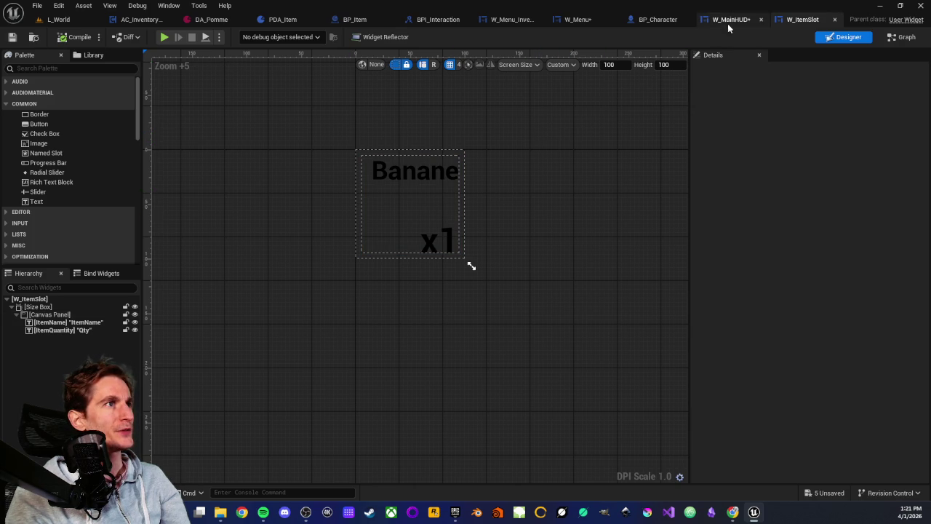
# - Run Refresh Nodes on Create W Item Slot Widget in W_Menu_Inventory's event graph
pyautogui.click(513, 19)
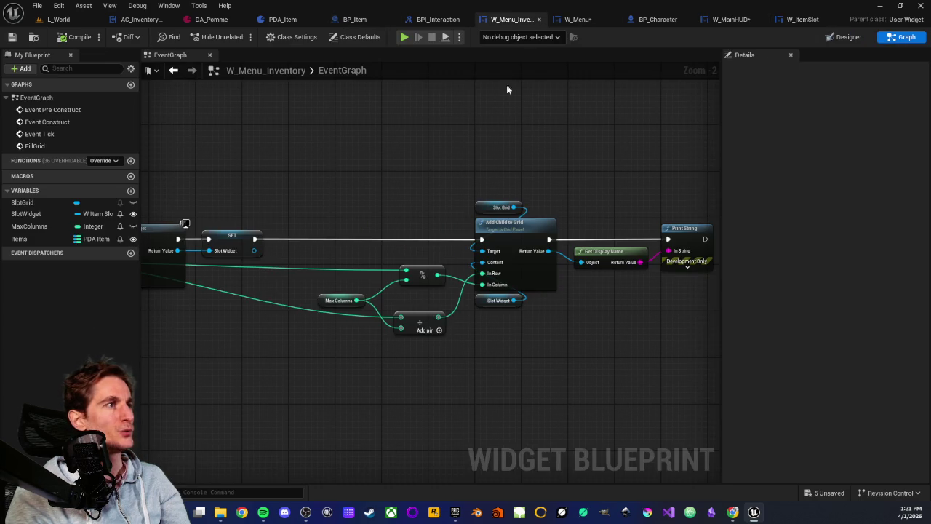
pyautogui.scroll(2, 512, 336)
pyautogui.scroll(3, 370, 332)
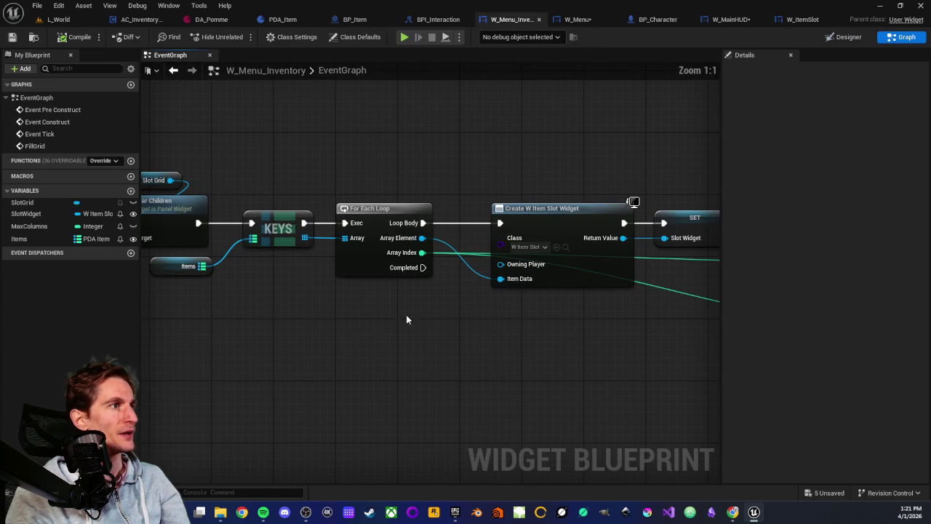
pyautogui.moveTo(487, 318); pyautogui.dragTo(430, 310)
pyautogui.rightClick(445, 201)
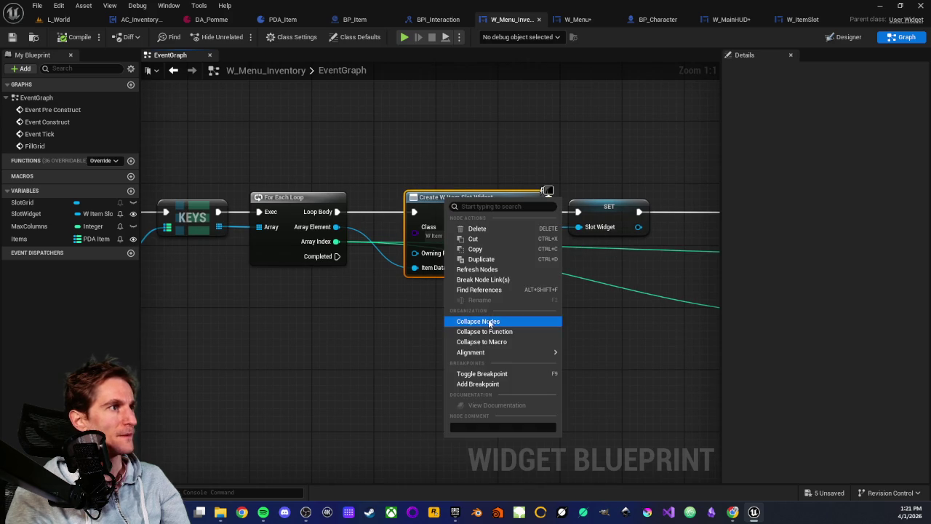
pyautogui.click(481, 270)
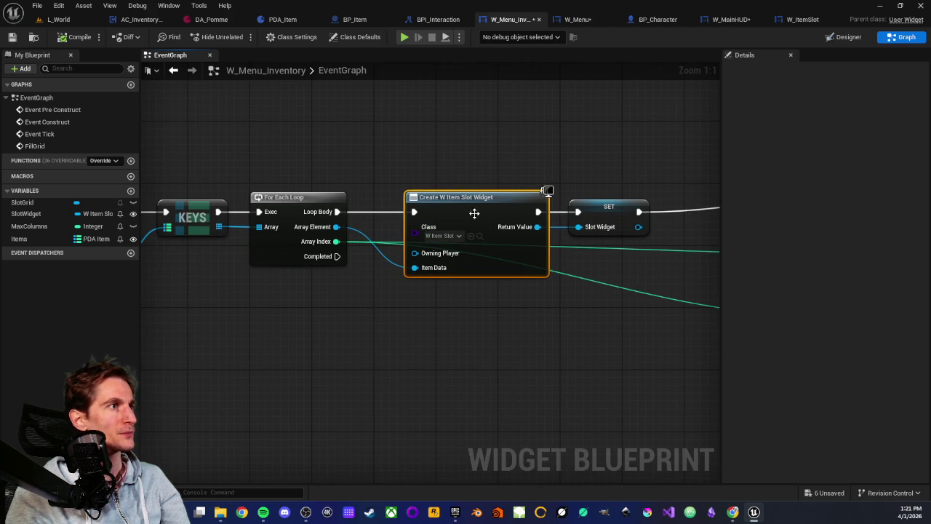
pyautogui.click(474, 151)
pyautogui.moveTo(464, 187); pyautogui.dragTo(422, 211)
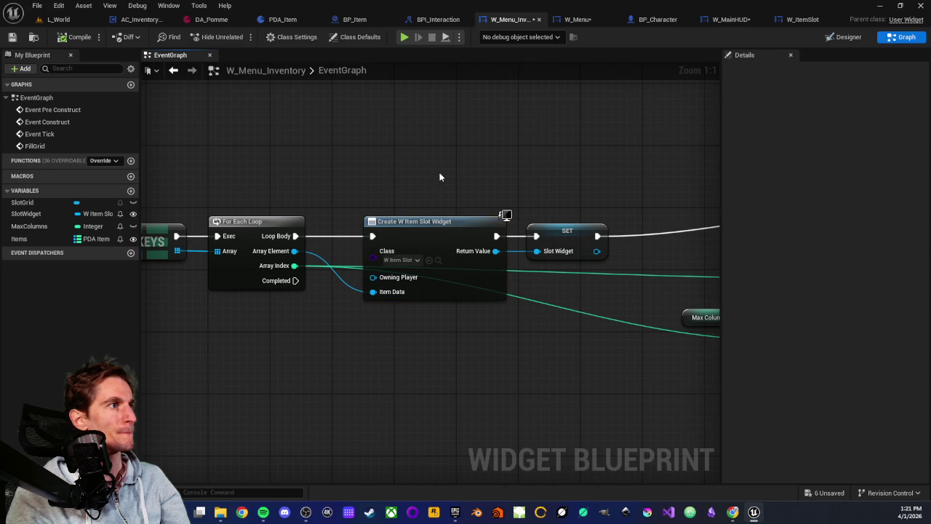
pyautogui.scroll(-2, 433, 171)
pyautogui.moveTo(429, 181)
pyautogui.mouseDown()
pyautogui.moveTo(334, 173)
pyautogui.moveTo(450, 207)
pyautogui.mouseUp()
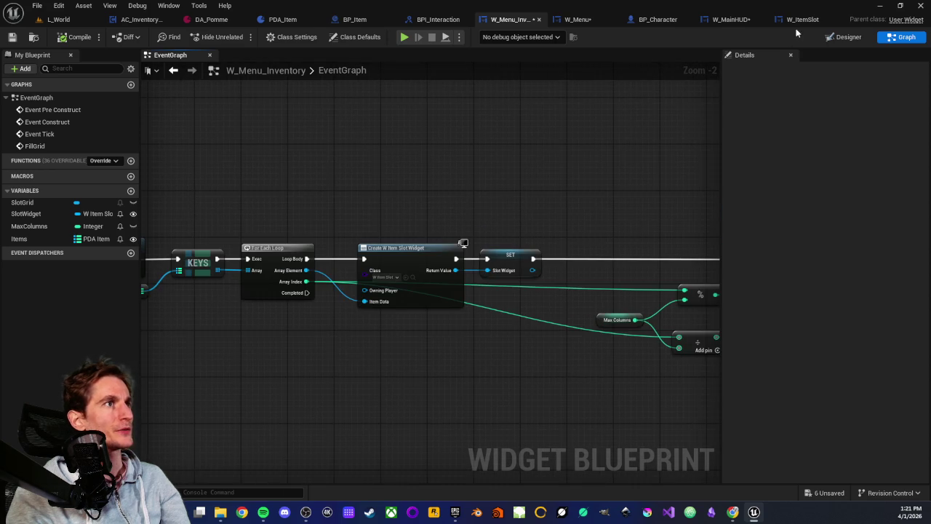
pyautogui.click(800, 20)
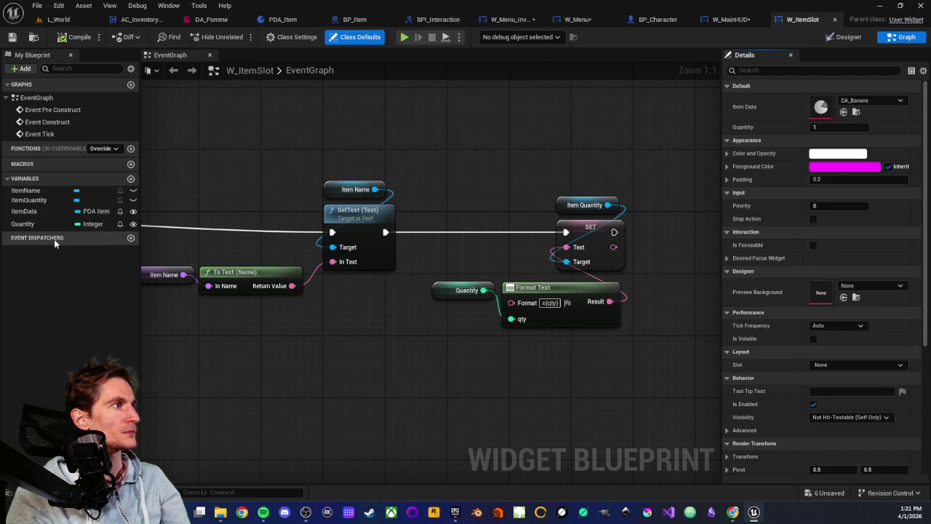
# - Tick Expose on Spawn for the Quantity variable, then compile and save W_ItemSlot
pyautogui.click(23, 211)
pyautogui.click(23, 224)
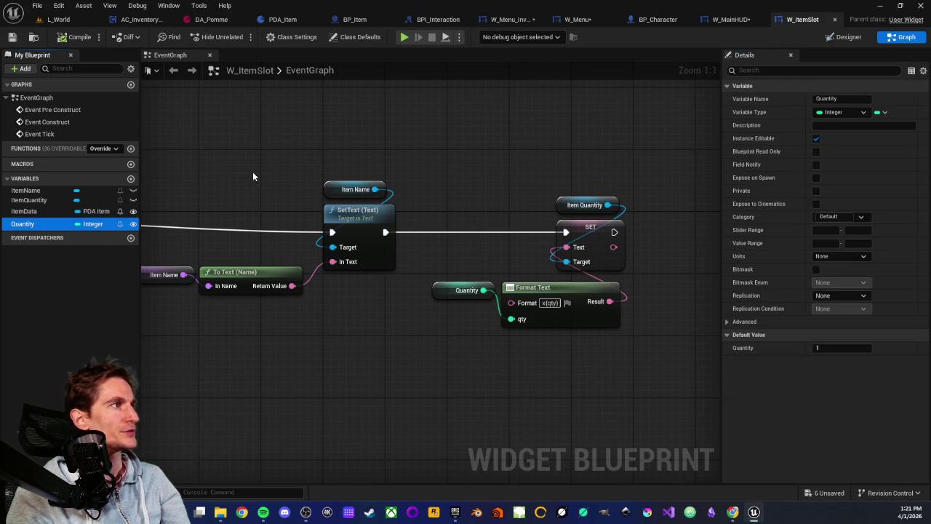
pyautogui.click(69, 40)
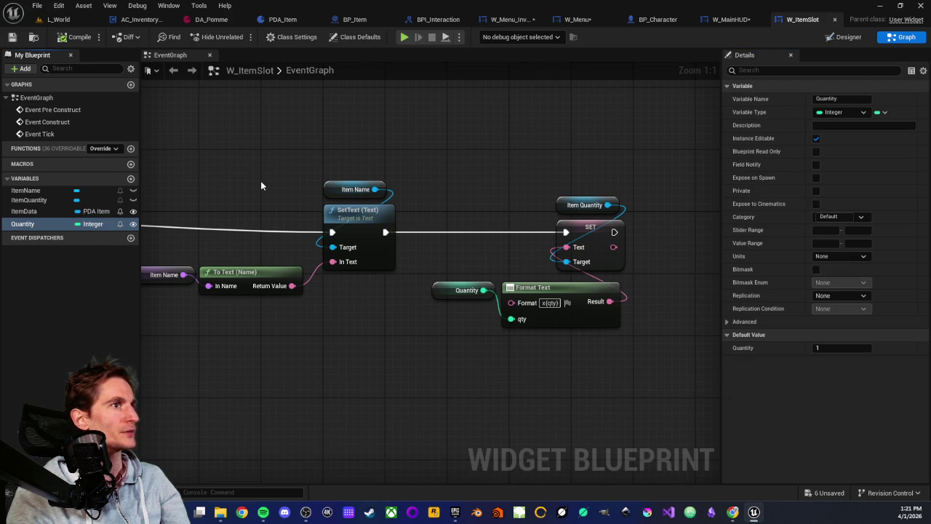
pyautogui.click(815, 178)
pyautogui.click(11, 37)
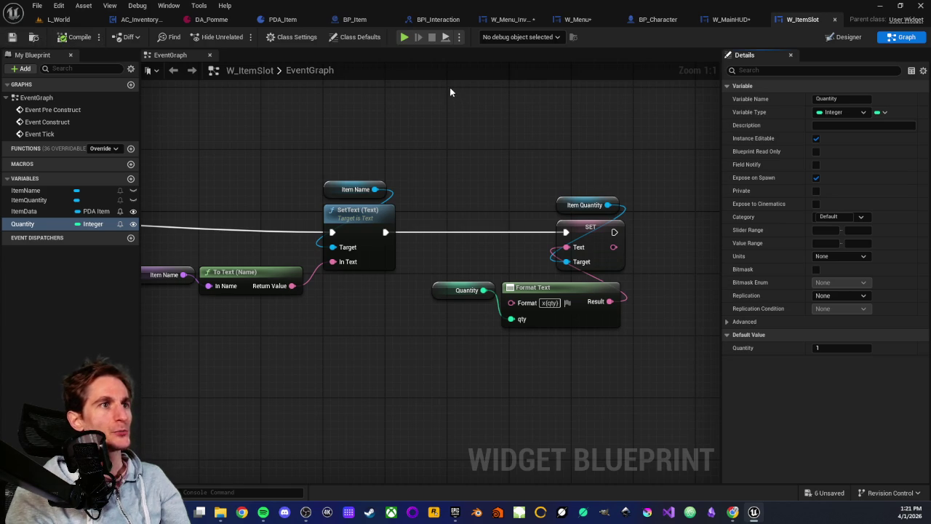
pyautogui.click(508, 20)
pyautogui.scroll(2, 371, 302)
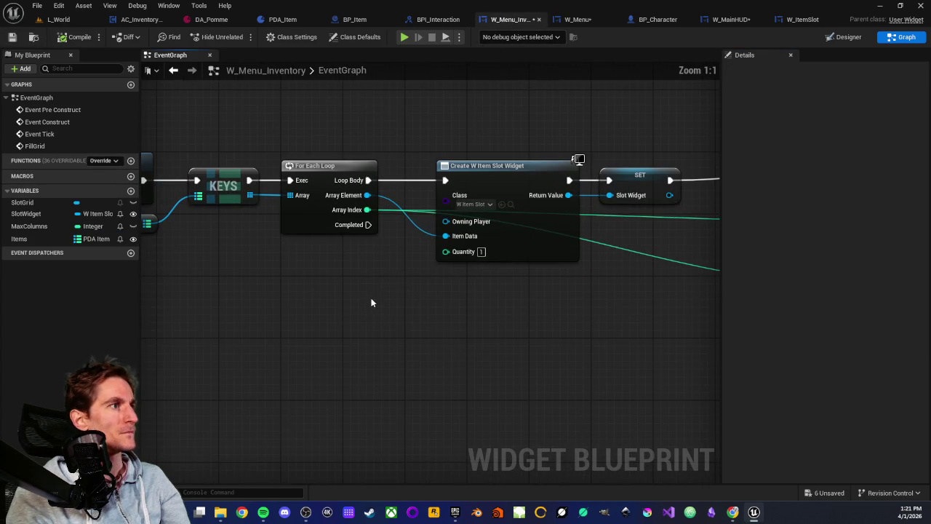
# - Add a Values node on a copied Items map and a Get by Array Index feeding Quantity
pyautogui.moveTo(353, 296)
pyautogui.mouseDown()
pyautogui.moveTo(426, 287)
pyautogui.moveTo(370, 293)
pyautogui.moveTo(370, 277)
pyautogui.mouseUp()
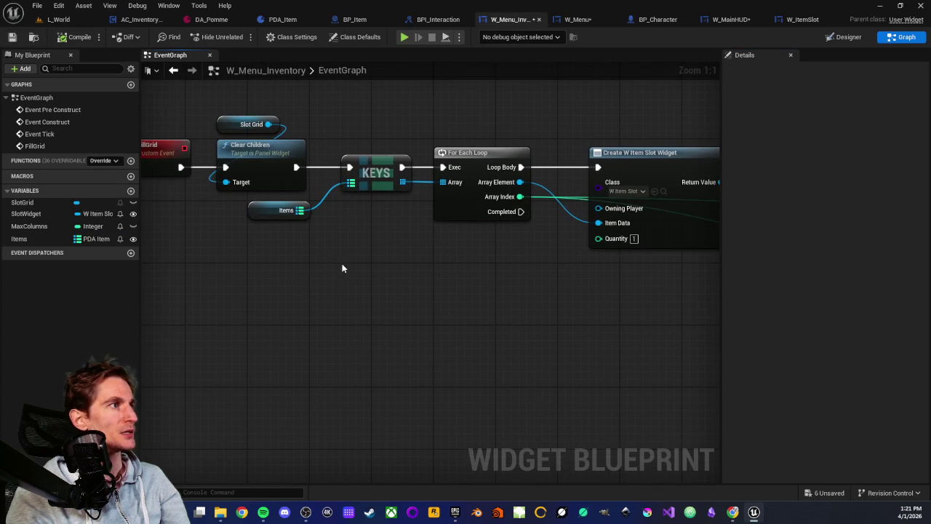
pyautogui.click(251, 211)
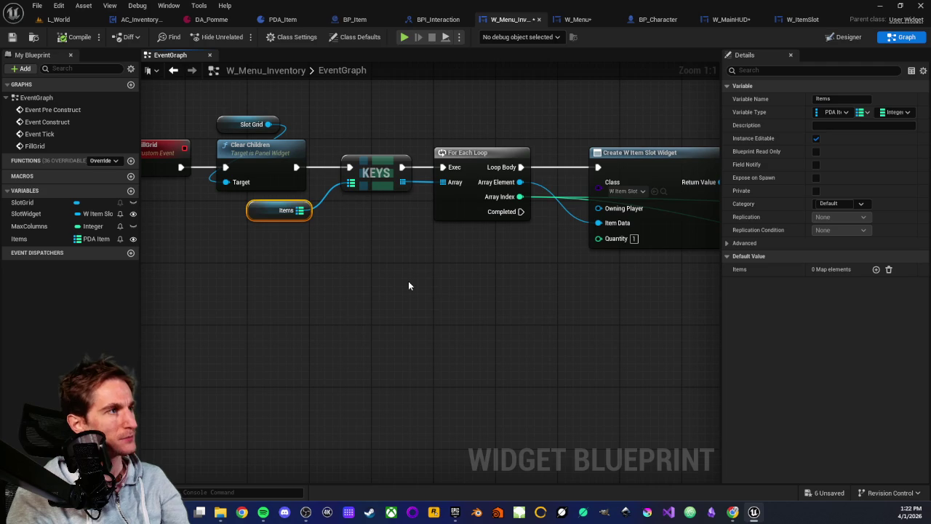
pyautogui.hotkey('ctrl', 'c')
pyautogui.hotkey('ctrl', 'v')
pyautogui.moveTo(456, 288); pyautogui.dragTo(477, 281)
pyautogui.write('valu')
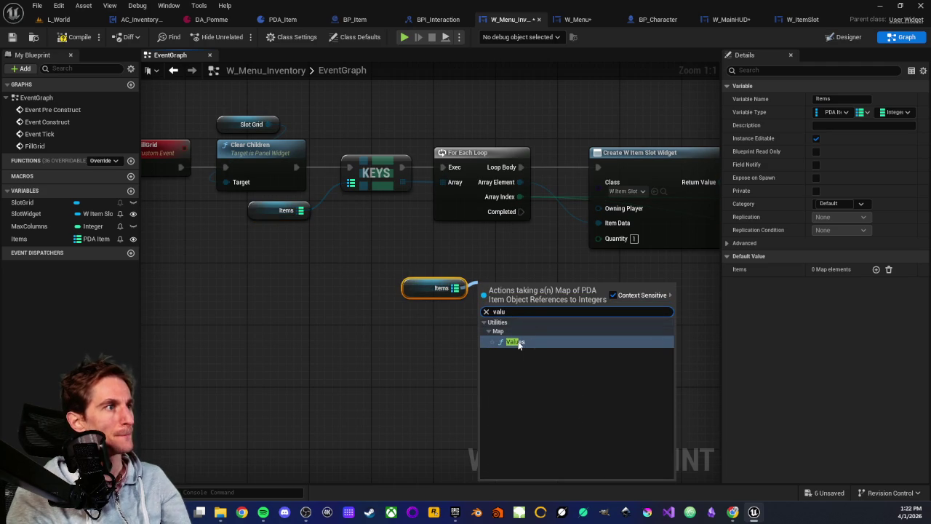
pyautogui.click(517, 341)
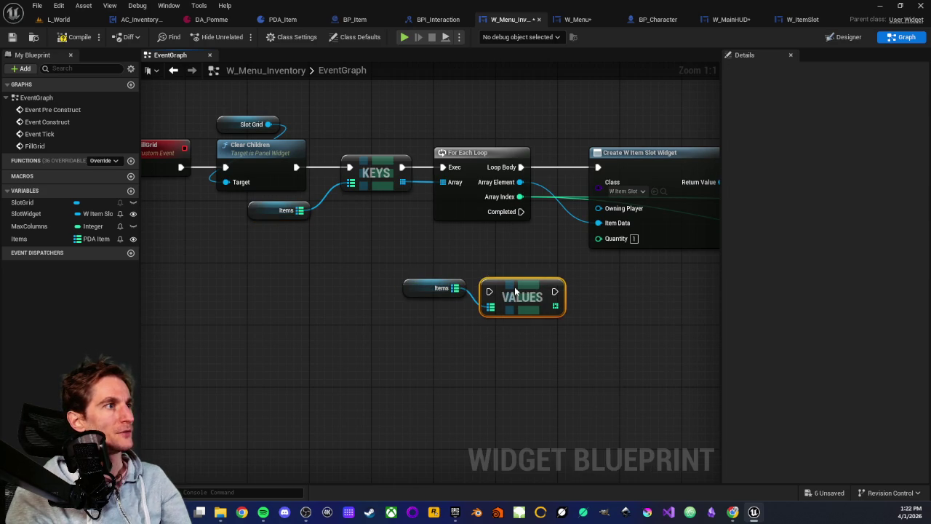
pyautogui.moveTo(547, 306); pyautogui.dragTo(580, 310)
pyautogui.write('get')
pyautogui.press('Return')
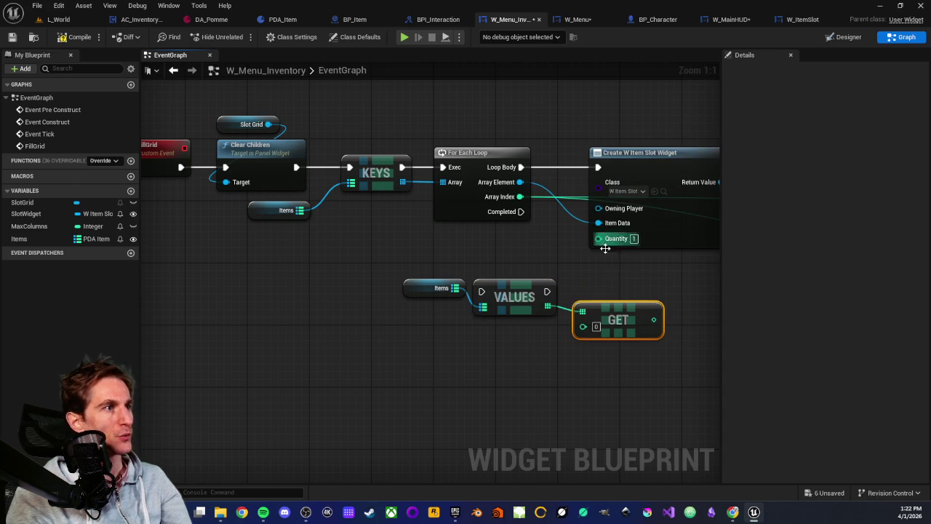
pyautogui.moveTo(622, 312); pyautogui.dragTo(628, 302)
pyautogui.moveTo(525, 199)
pyautogui.mouseDown()
pyautogui.moveTo(571, 314)
pyautogui.moveTo(590, 319)
pyautogui.mouseUp()
pyautogui.moveTo(661, 311)
pyautogui.mouseDown()
pyautogui.moveTo(603, 271)
pyautogui.moveTo(601, 242)
pyautogui.mouseUp()
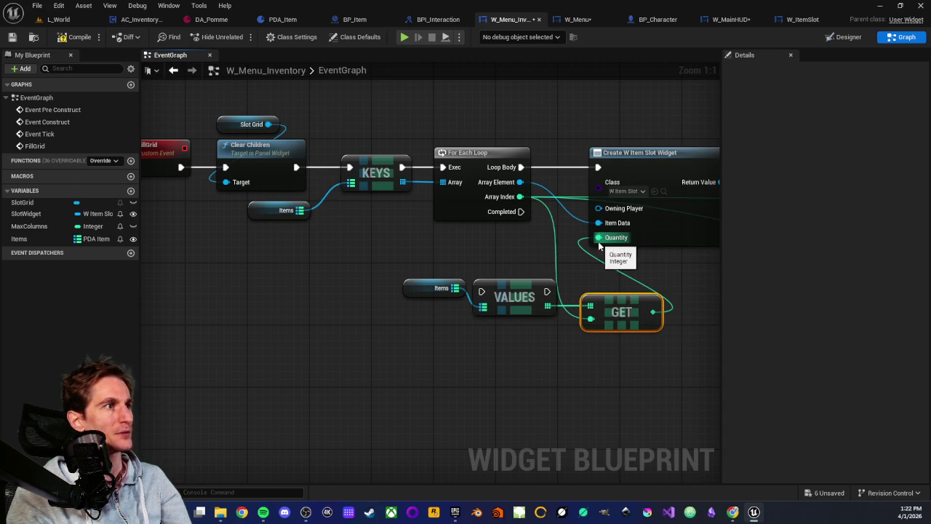
# - Insert the VALUES node on the exec line between Loop Body and Create W Item Slot Widget
pyautogui.scroll(-3, 480, 249)
pyautogui.scroll(-1, 481, 249)
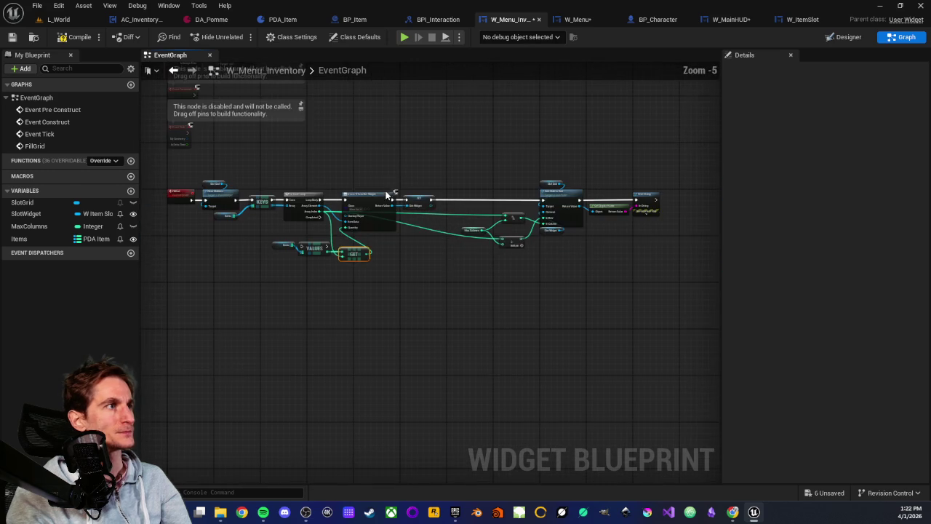
pyautogui.moveTo(383, 174); pyautogui.dragTo(630, 247)
pyautogui.scroll(3, 384, 209)
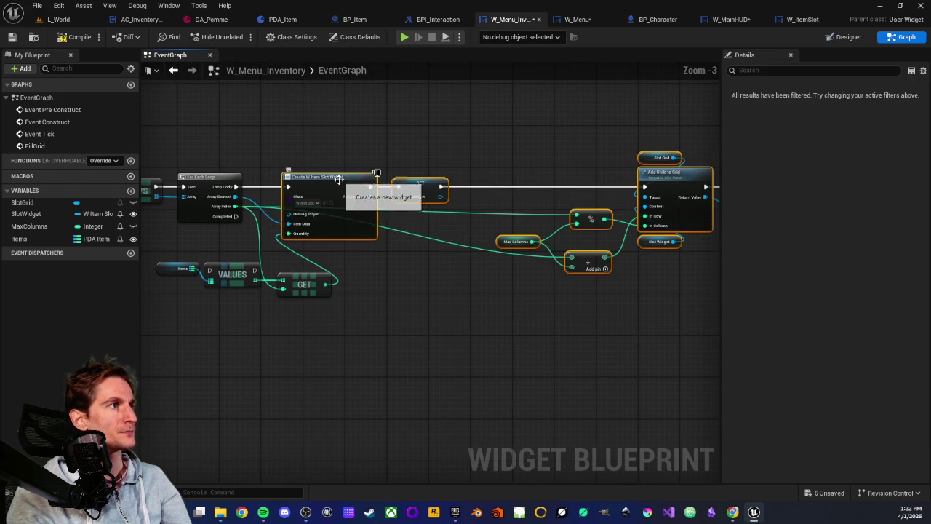
pyautogui.moveTo(294, 248); pyautogui.dragTo(365, 249)
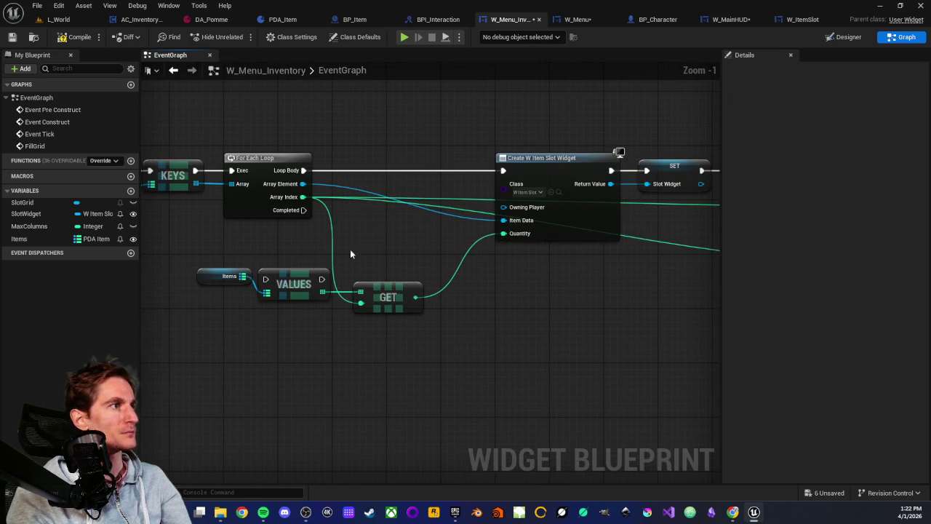
pyautogui.moveTo(293, 282); pyautogui.dragTo(395, 174)
pyautogui.moveTo(303, 170); pyautogui.dragTo(367, 172)
pyautogui.moveTo(424, 170); pyautogui.dragTo(503, 171)
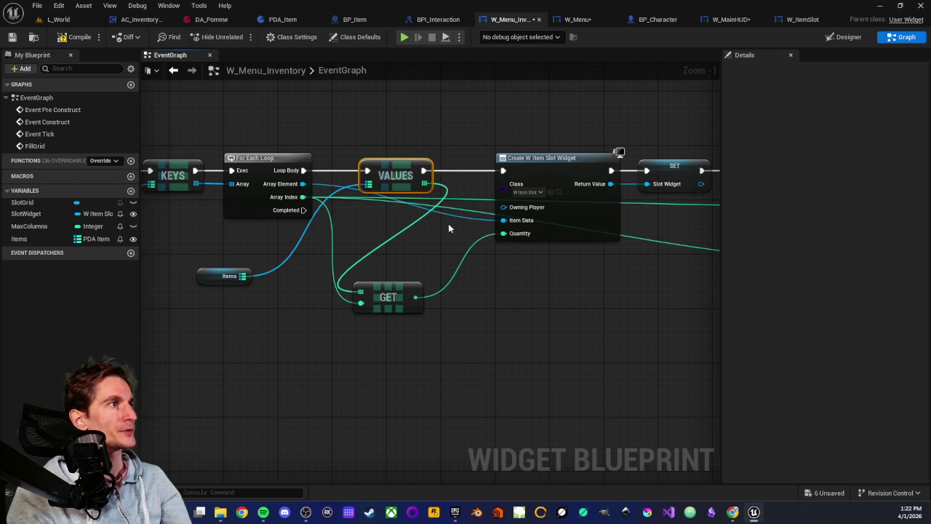
pyautogui.moveTo(386, 178); pyautogui.dragTo(365, 178)
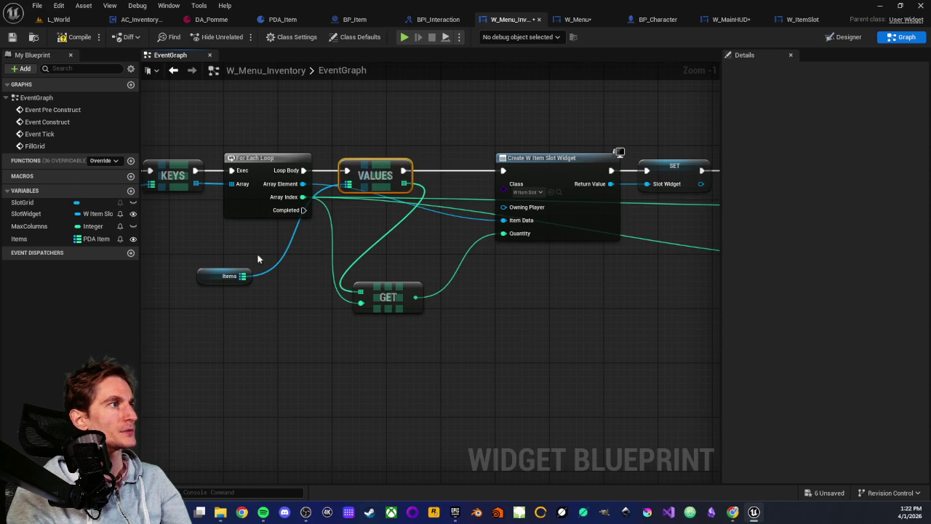
# - Reposition the Items and GET nodes near the create node and compile the inventory menu
pyautogui.moveTo(208, 277)
pyautogui.mouseDown()
pyautogui.moveTo(302, 211)
pyautogui.moveTo(344, 151)
pyautogui.mouseUp()
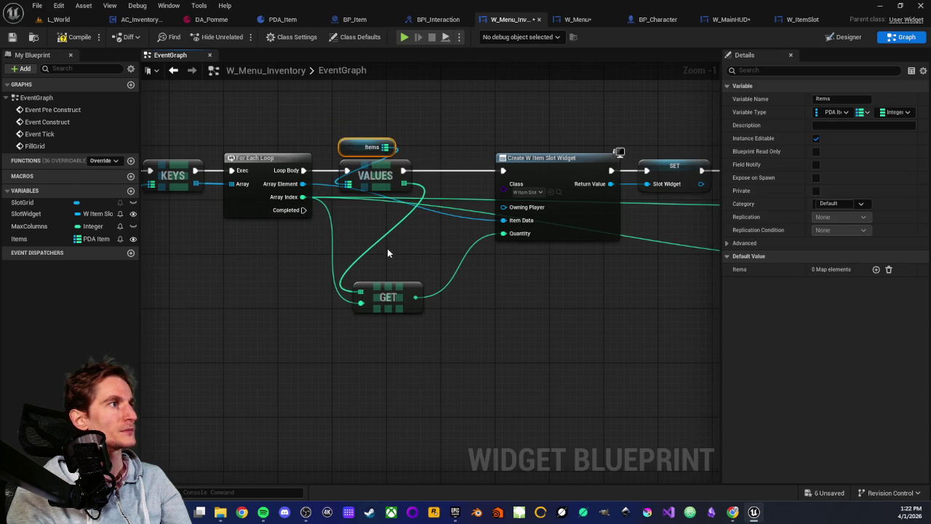
pyautogui.scroll(1, 371, 214)
pyautogui.moveTo(389, 299)
pyautogui.mouseDown()
pyautogui.moveTo(467, 215)
pyautogui.moveTo(463, 237)
pyautogui.mouseUp()
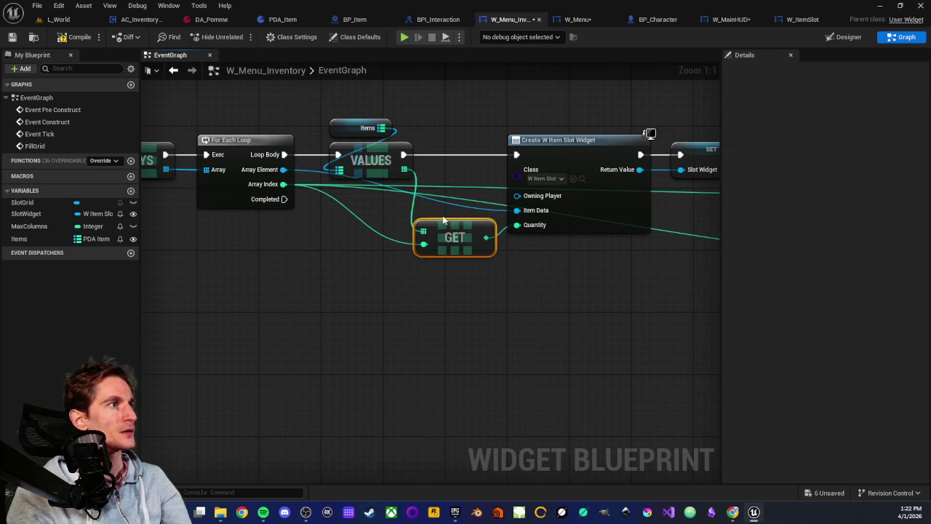
pyautogui.click(443, 219)
pyautogui.click(72, 39)
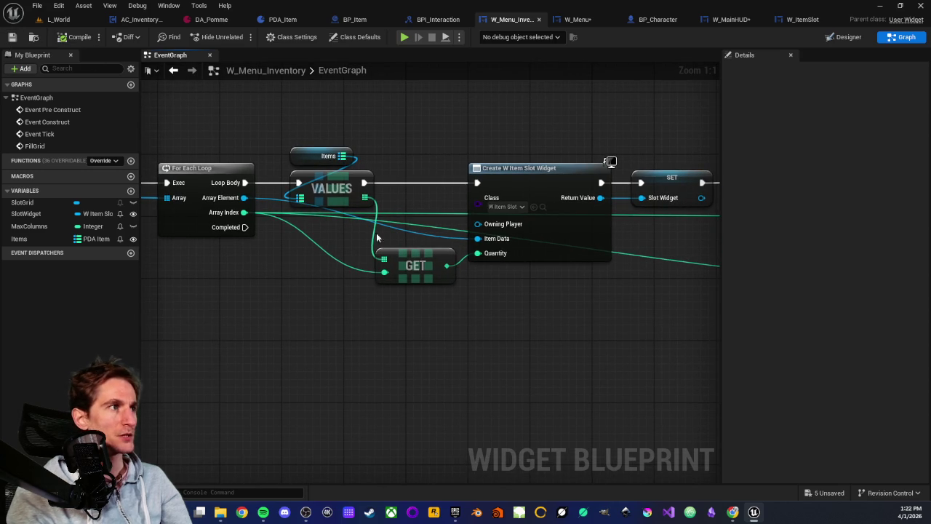
pyautogui.moveTo(488, 272); pyautogui.dragTo(437, 281)
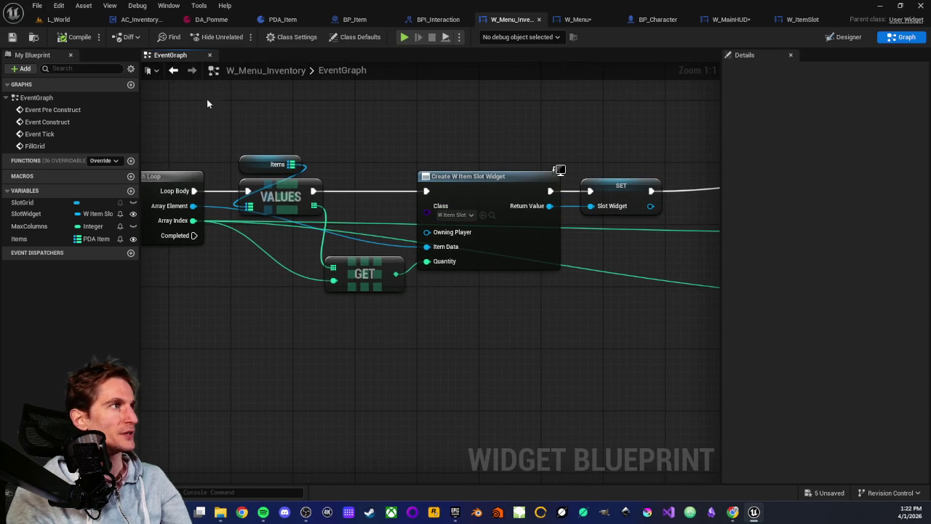
pyautogui.moveTo(510, 171); pyautogui.dragTo(415, 162)
pyautogui.moveTo(436, 316); pyautogui.dragTo(374, 334)
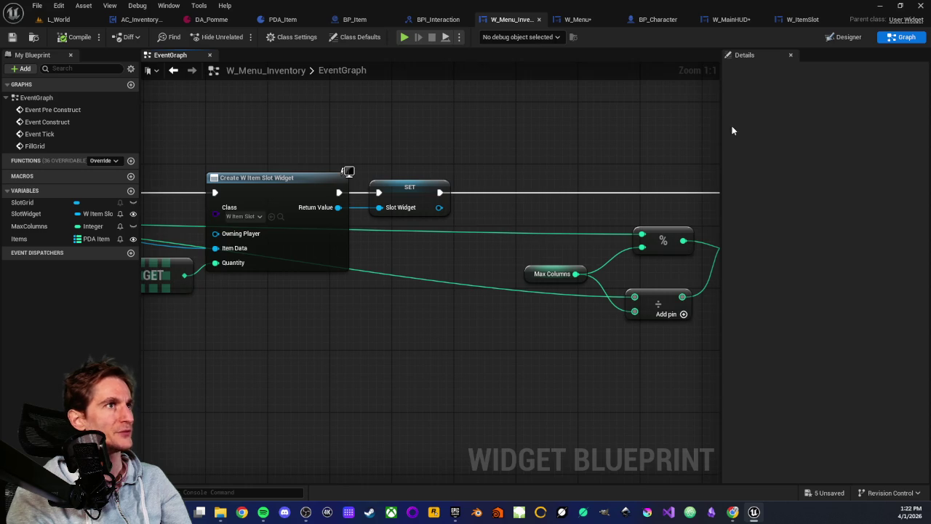
pyautogui.click(60, 20)
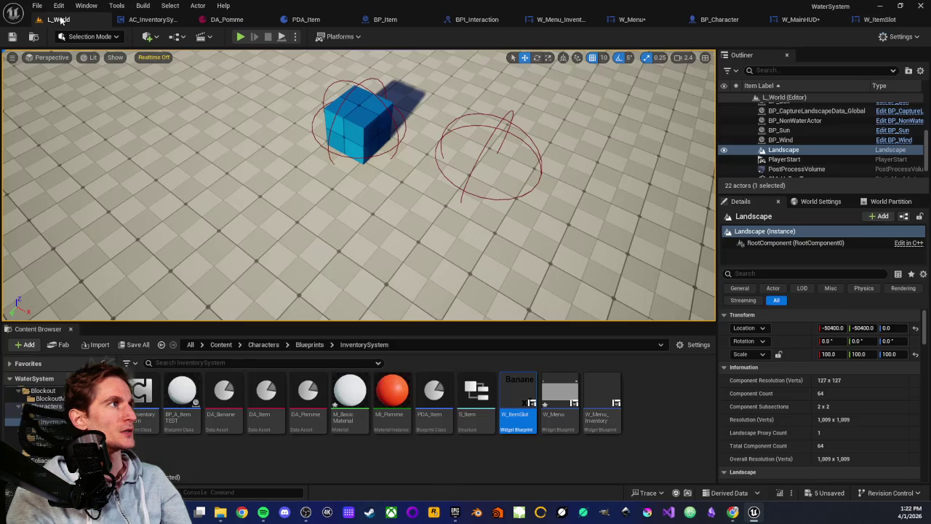
# - Play from here, open the inventory with Tab to check Pomme x10 and x1, then stop
pyautogui.moveTo(211, 312); pyautogui.dragTo(347, 256)
pyautogui.rightClick(316, 264)
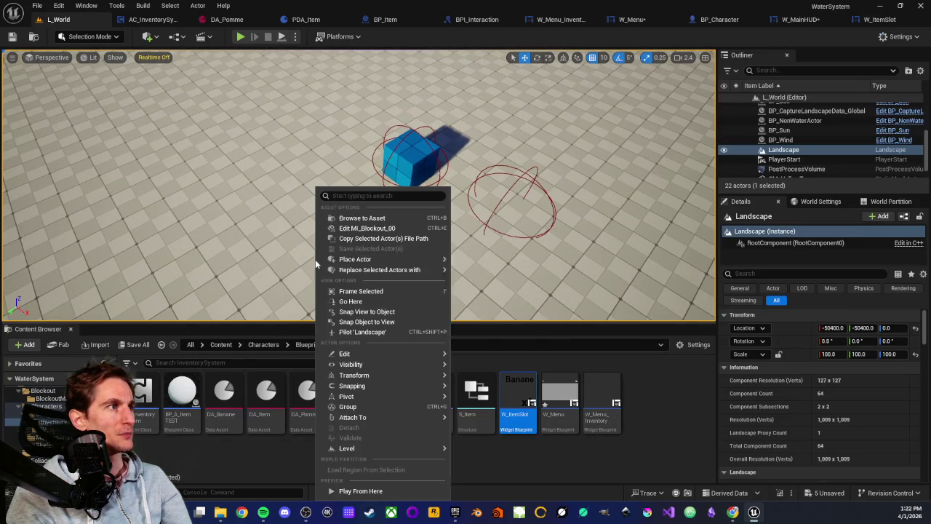
pyautogui.click(357, 490)
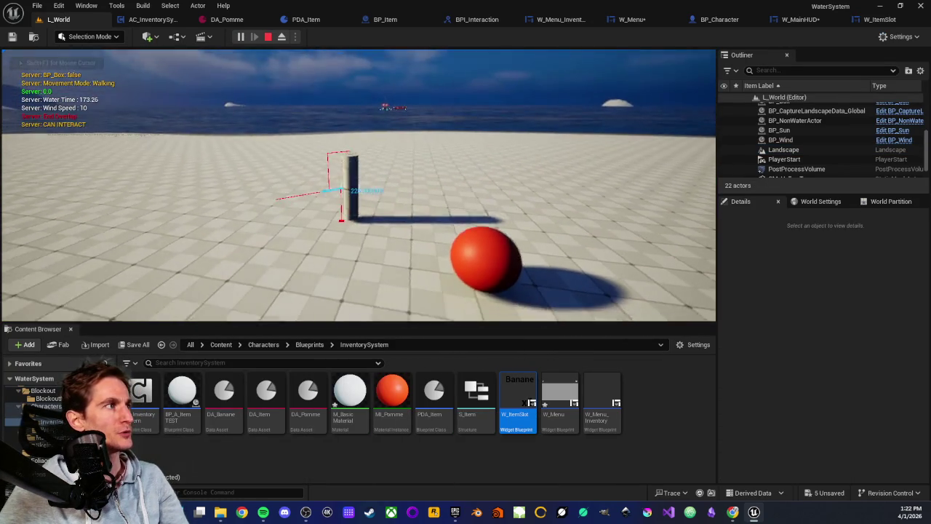
pyautogui.press('Tab')
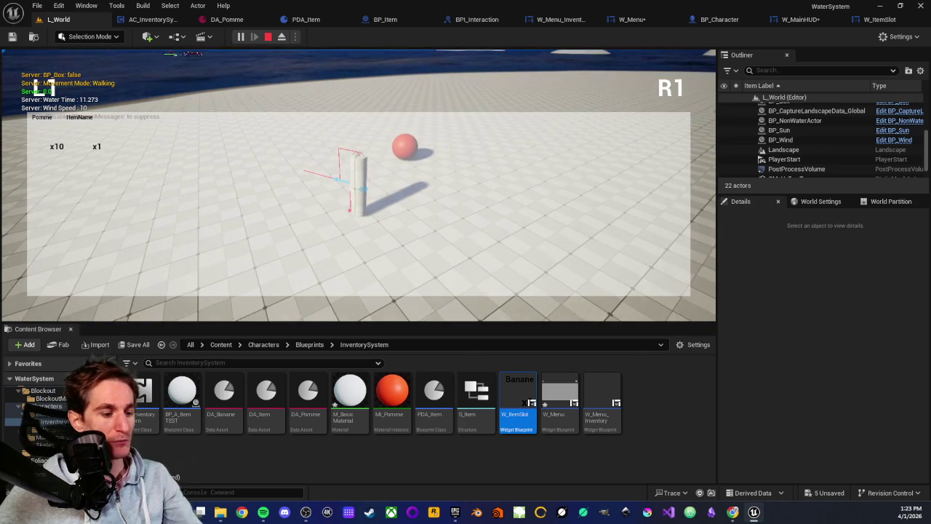
pyautogui.press('F11')
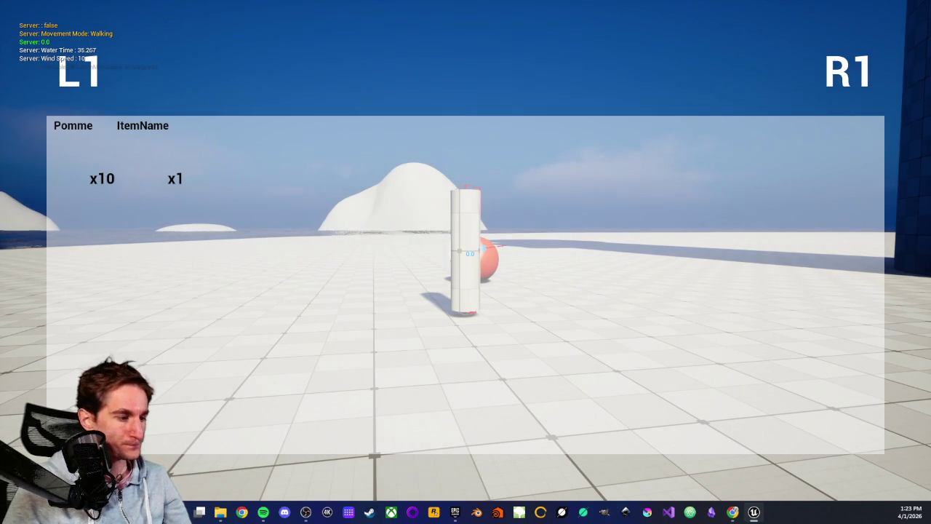
pyautogui.press('Escape')
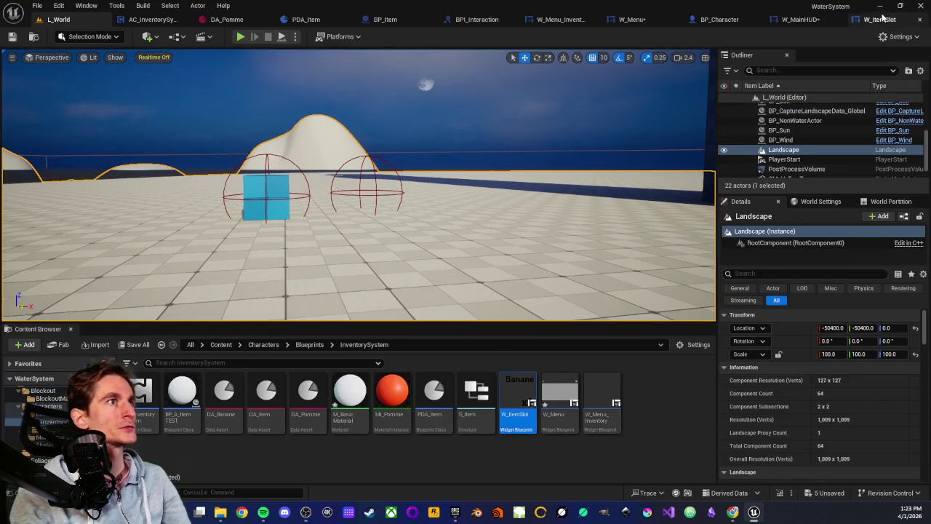
pyautogui.click(880, 19)
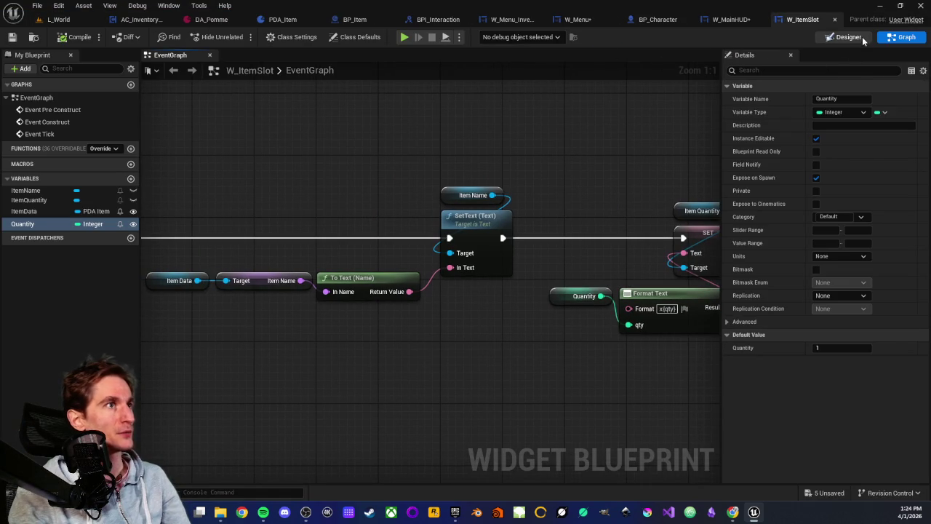
# - In the Designer, change the ItemName text's Size X from 100 to 90
pyautogui.click(847, 40)
pyautogui.scroll(7, 411, 230)
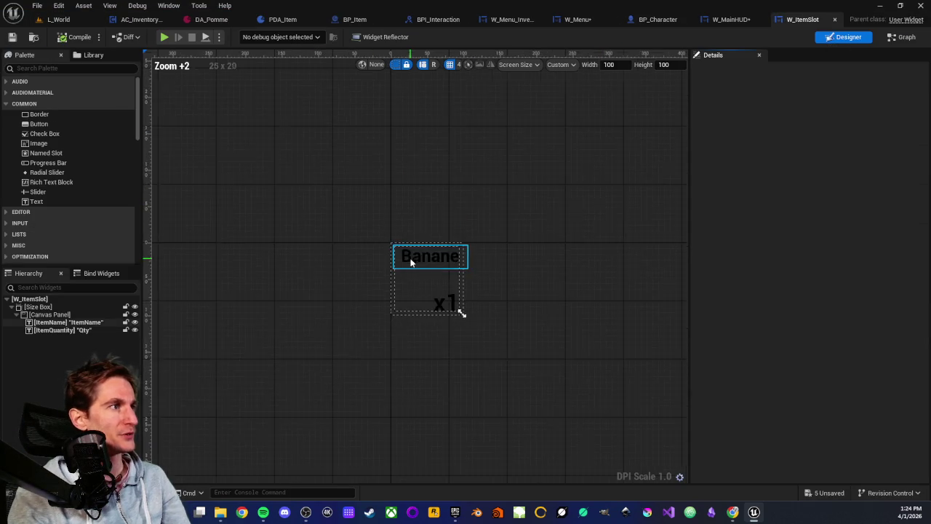
pyautogui.click(418, 267)
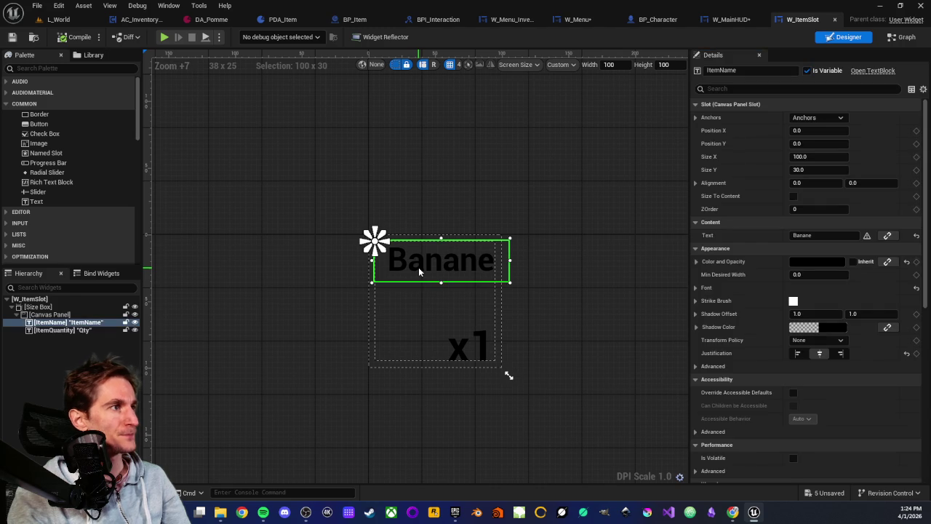
pyautogui.click(806, 157)
pyautogui.write('0')
pyautogui.press('Return')
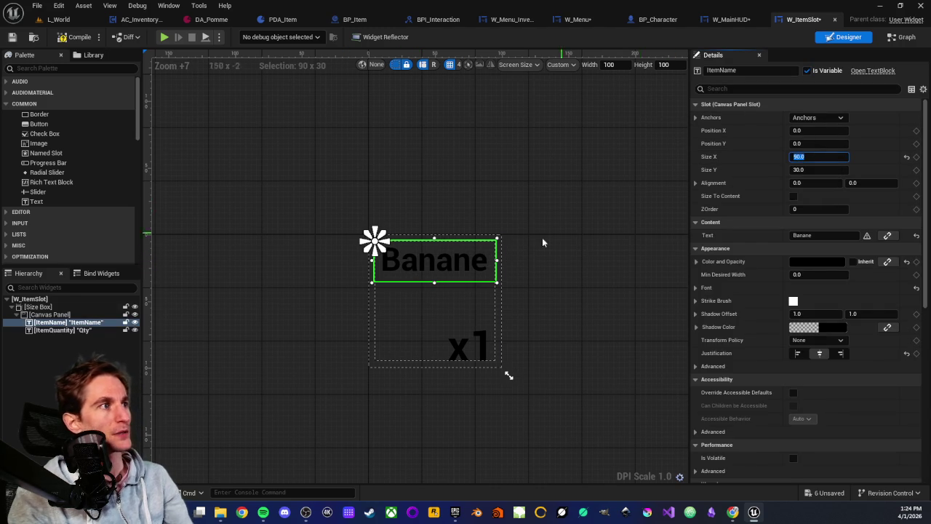
pyautogui.click(612, 226)
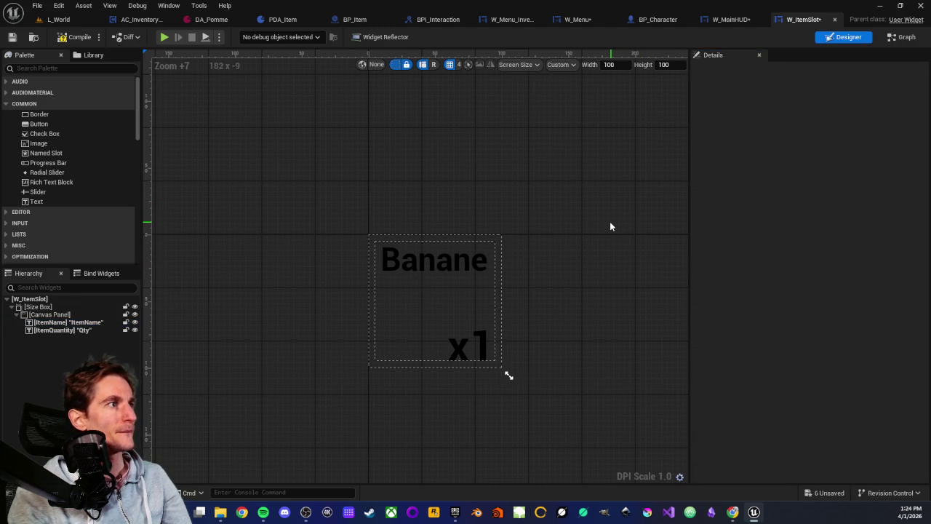
# - Add an Image ordered above ItemName in the Hierarchy, then a Border, to the Canvas Panel
pyautogui.click(420, 262)
pyautogui.click(249, 256)
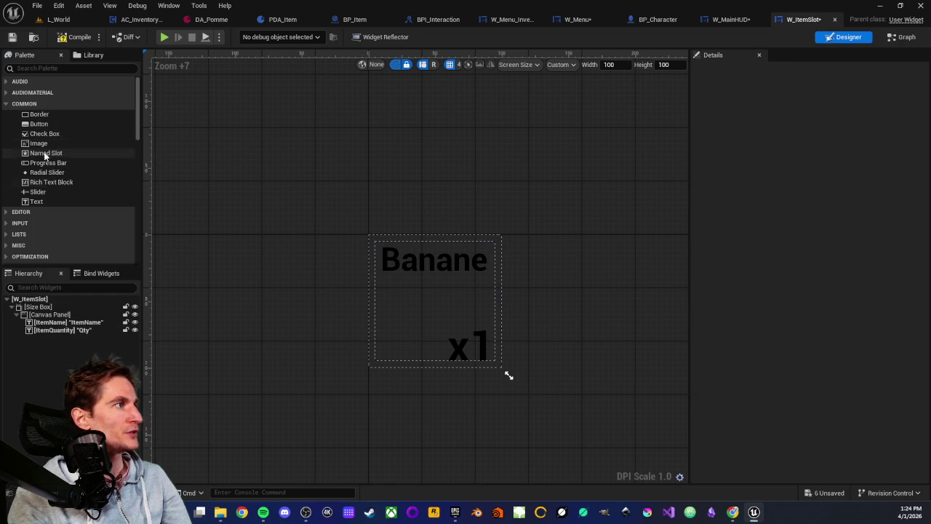
pyautogui.moveTo(41, 143); pyautogui.dragTo(51, 317)
pyautogui.click(449, 270)
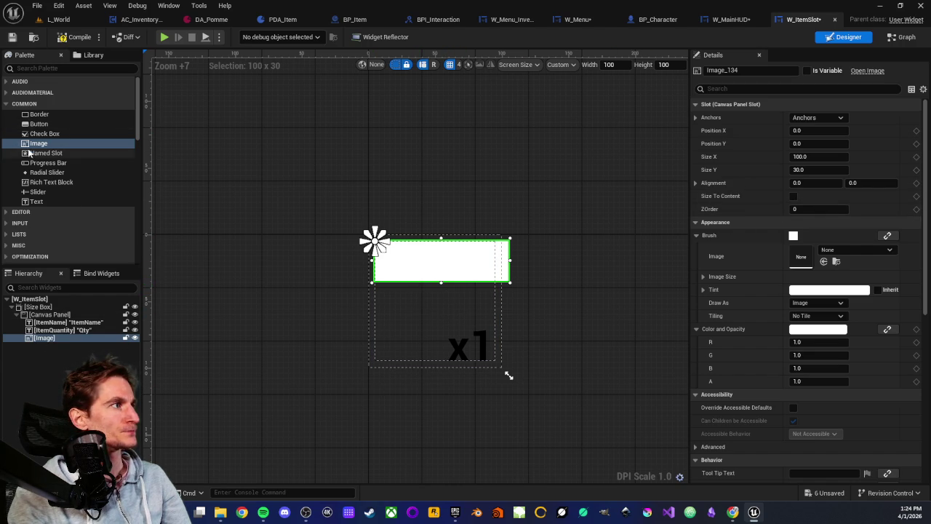
pyautogui.moveTo(49, 341)
pyautogui.mouseDown()
pyautogui.moveTo(66, 331)
pyautogui.moveTo(56, 320)
pyautogui.mouseUp()
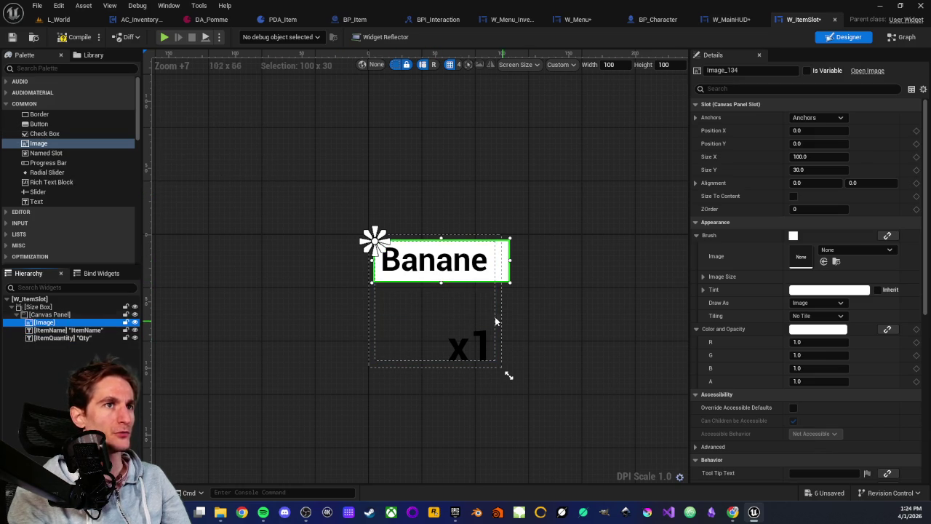
pyautogui.click(39, 117)
pyautogui.moveTo(39, 116); pyautogui.dragTo(53, 322)
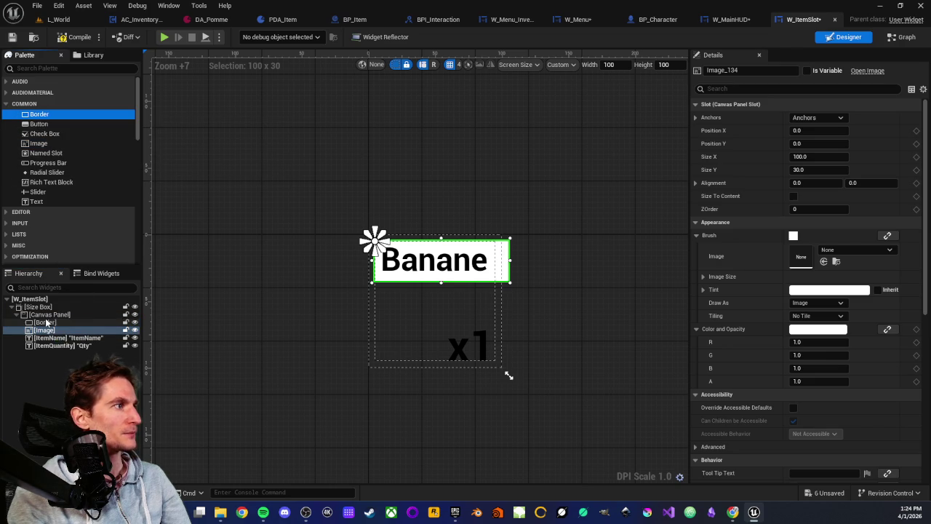
# - Stretch the border's anchors across the slot and set its right and bottom offsets to 0
pyautogui.click(49, 322)
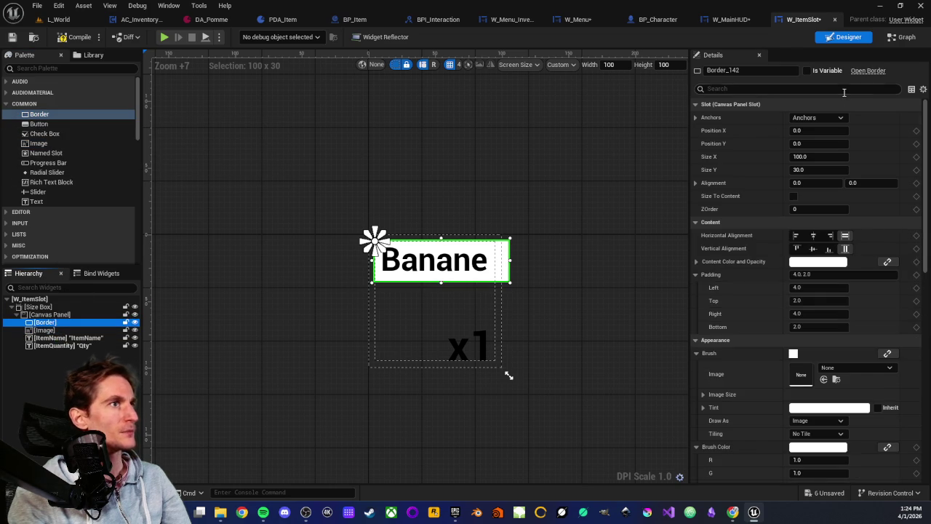
pyautogui.click(838, 118)
pyautogui.click(913, 246)
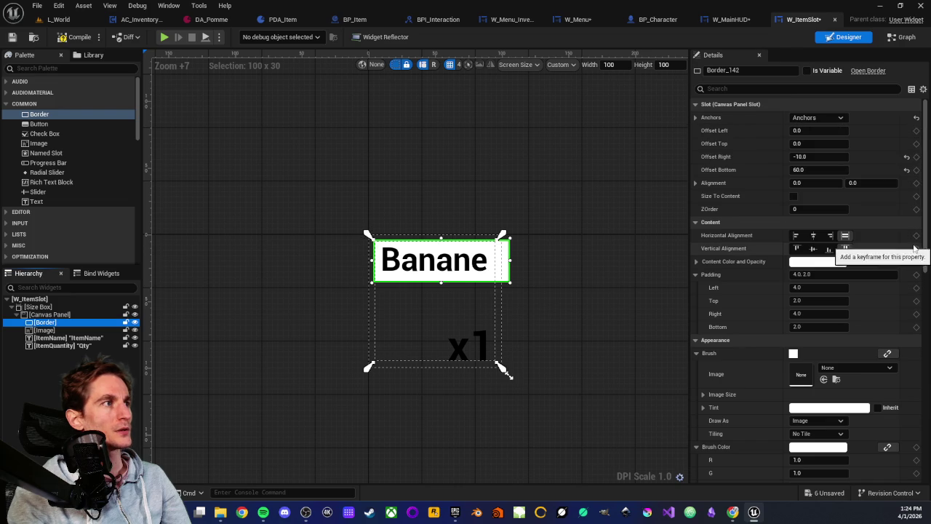
pyautogui.click(906, 158)
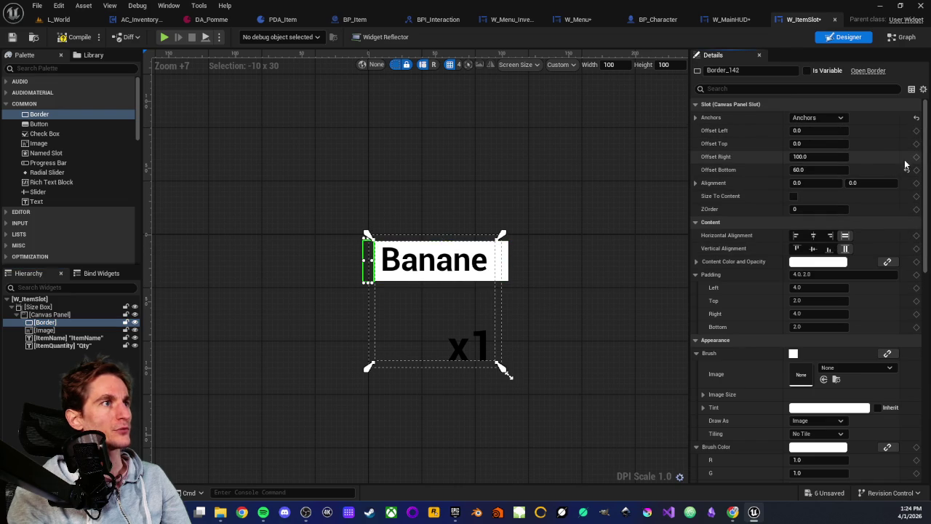
pyautogui.moveTo(818, 157); pyautogui.dragTo(793, 157)
pyautogui.write('0')
pyautogui.press('Return')
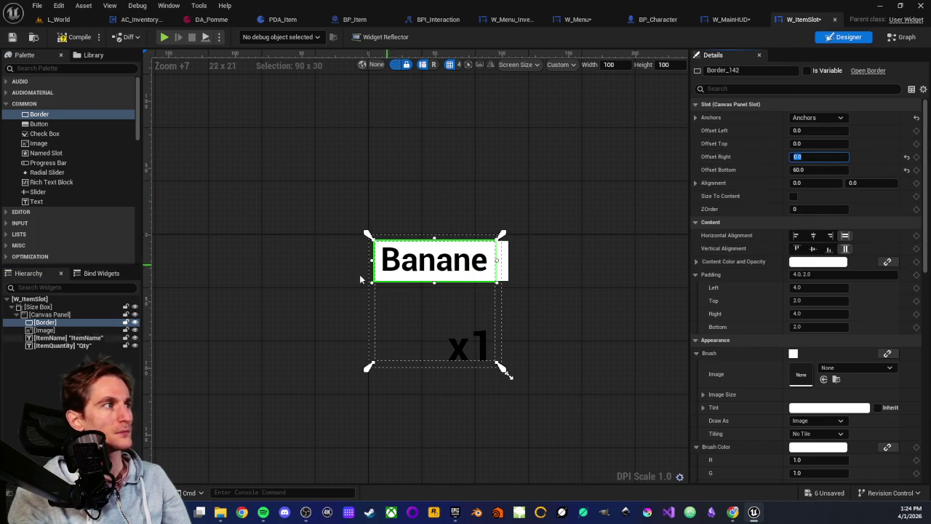
pyautogui.click(43, 324)
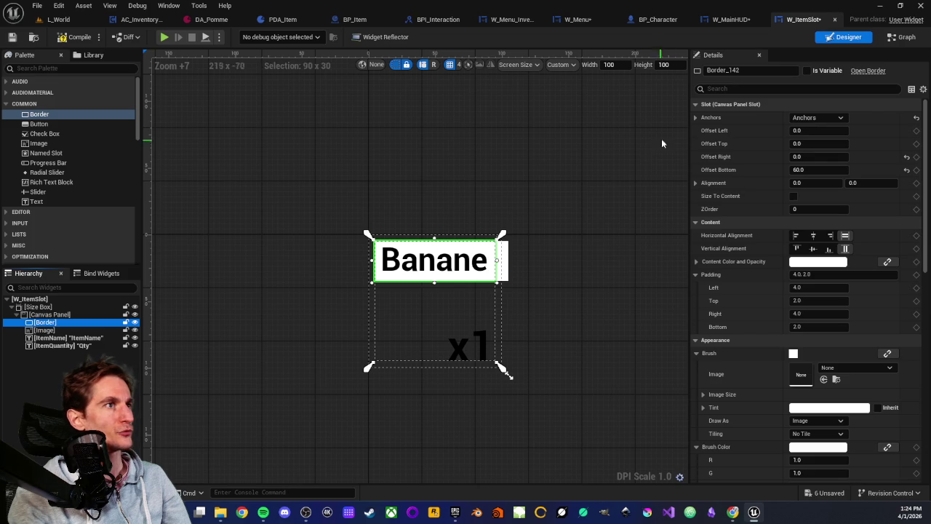
pyautogui.click(814, 169)
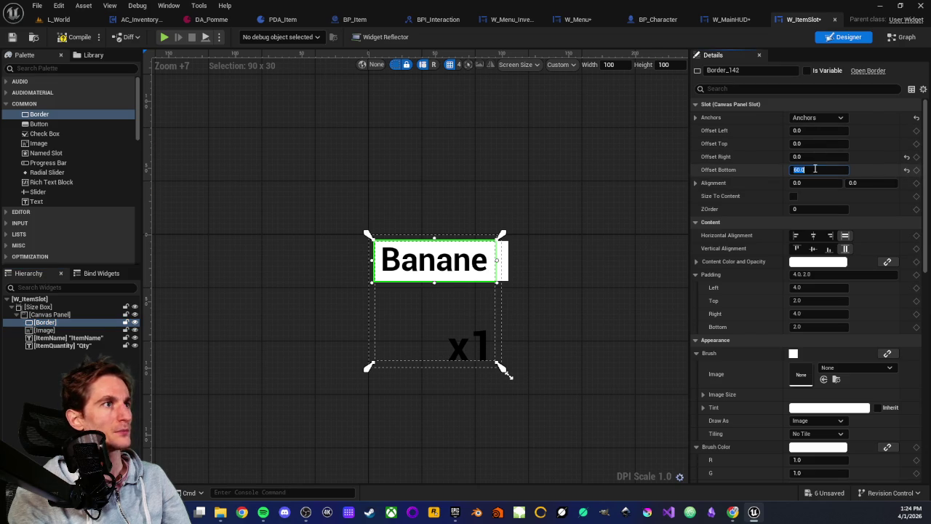
pyautogui.write('0')
pyautogui.press('Return')
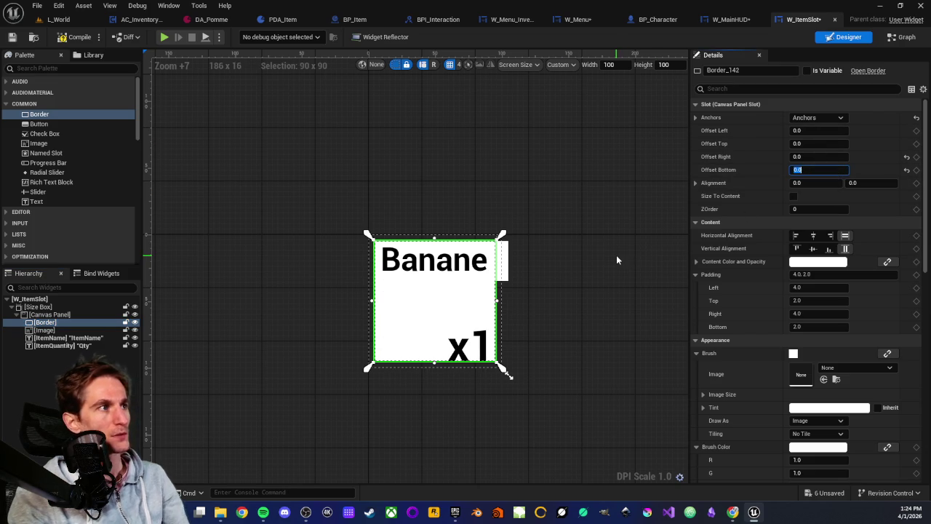
# - Set the border's Brush Color alpha to 0.5
pyautogui.click(614, 255)
pyautogui.click(437, 305)
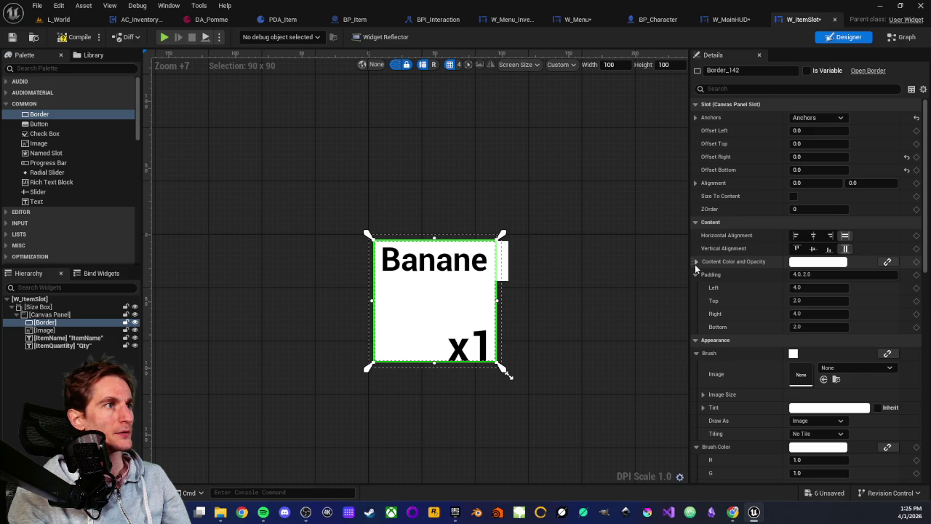
pyautogui.scroll(-2, 778, 390)
pyautogui.click(808, 421)
pyautogui.write('0.5')
pyautogui.press('Return')
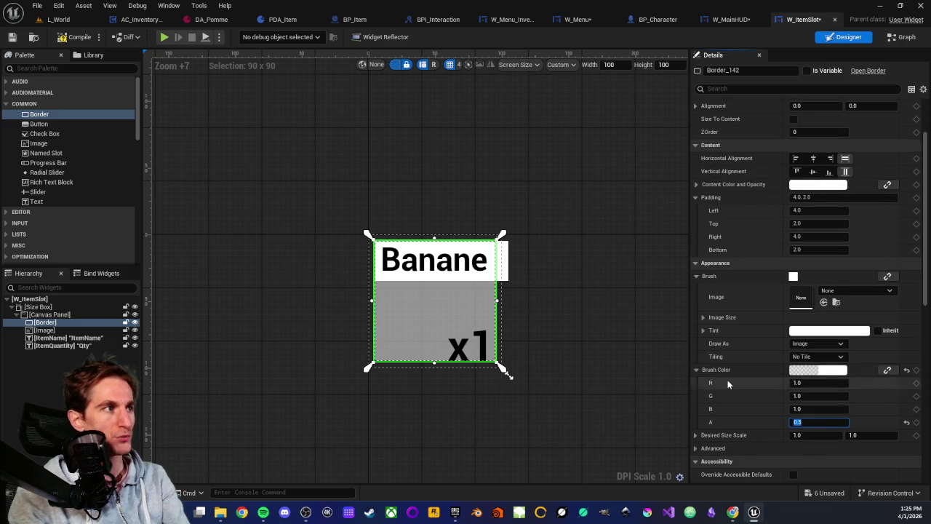
pyautogui.click(600, 331)
# - Stretch the Image across the slot with right offset 0, hide it in the preview, and save
pyautogui.click(502, 275)
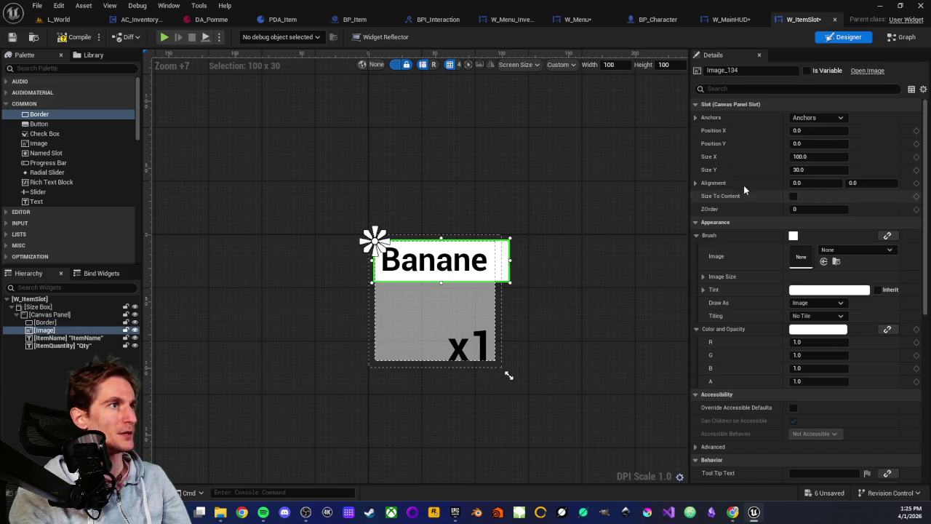
pyautogui.click(818, 117)
pyautogui.click(902, 248)
pyautogui.click(819, 155)
pyautogui.write('0')
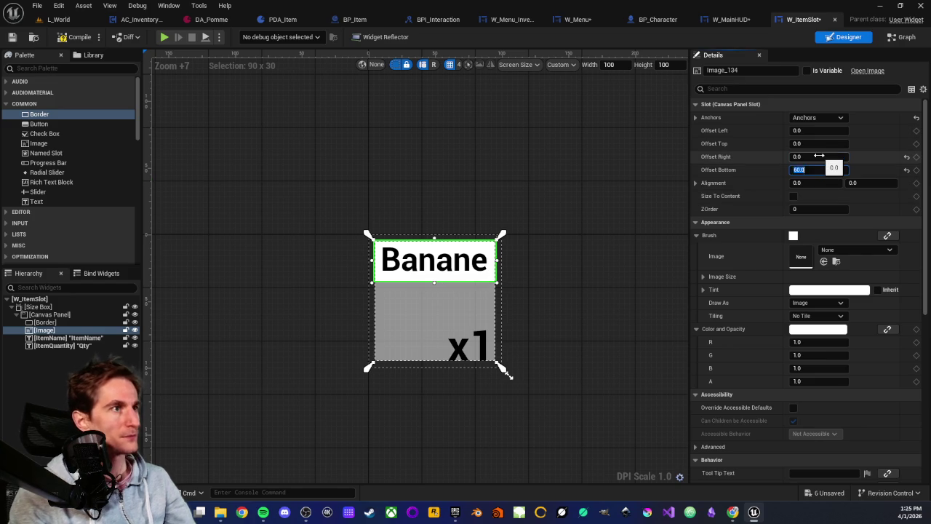
pyautogui.press('Return')
pyautogui.click(515, 248)
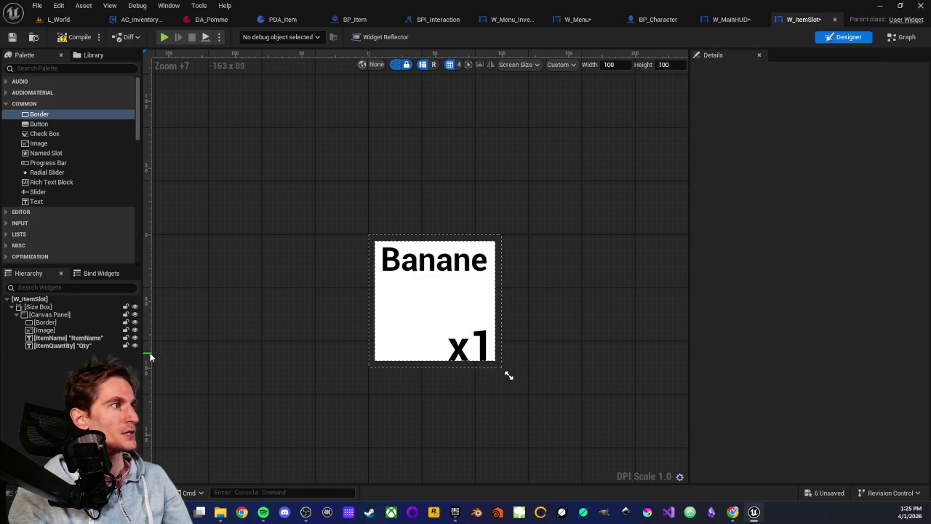
pyautogui.click(135, 329)
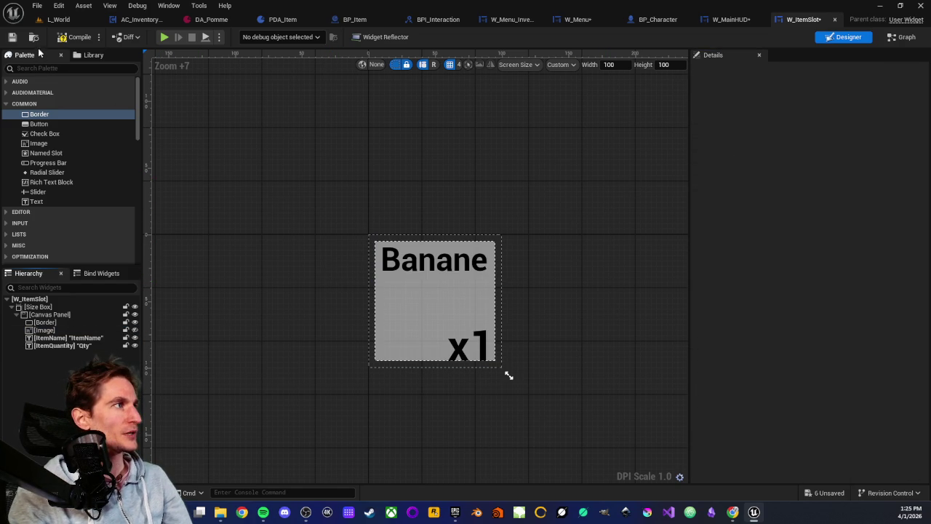
pyautogui.click(13, 37)
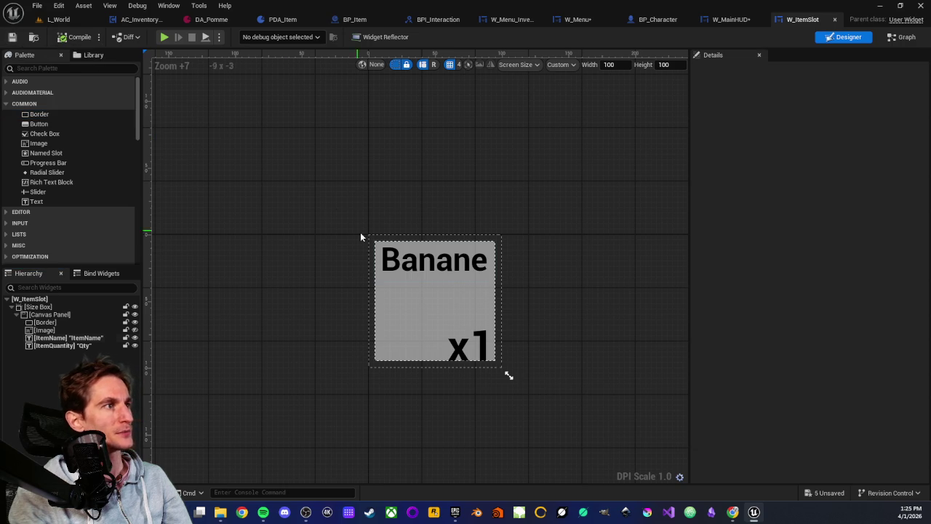
# - Set the DA_Pomme Item Thumbnail to AICON-Red and save the data asset
pyautogui.click(207, 19)
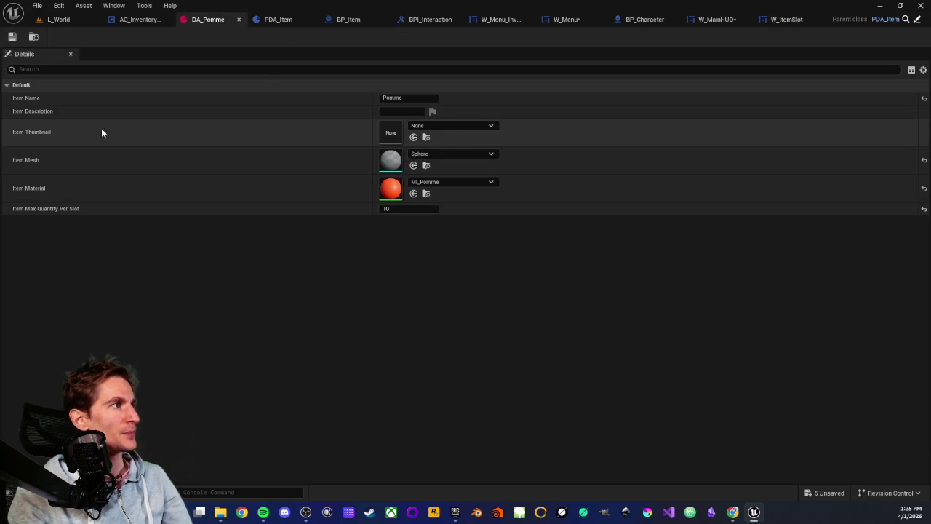
pyautogui.click(489, 127)
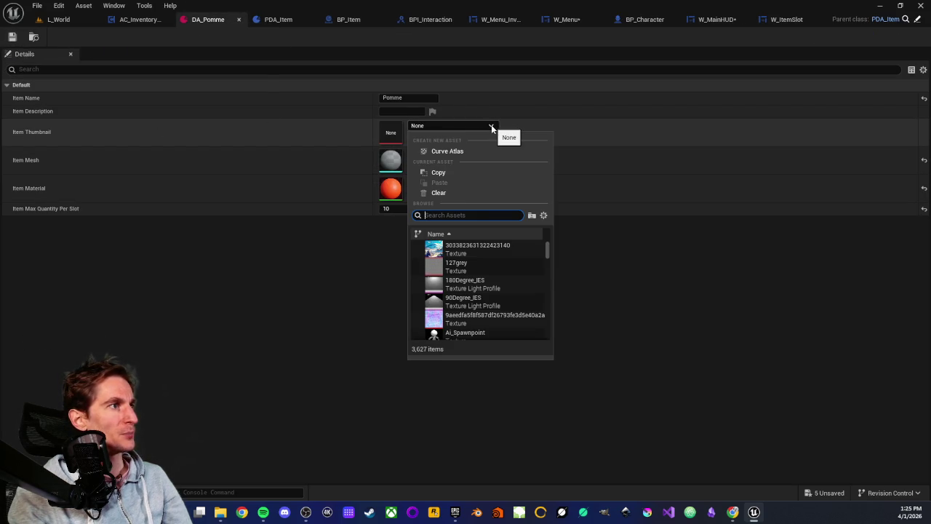
pyautogui.scroll(-3, 471, 288)
pyautogui.scroll(1, 469, 285)
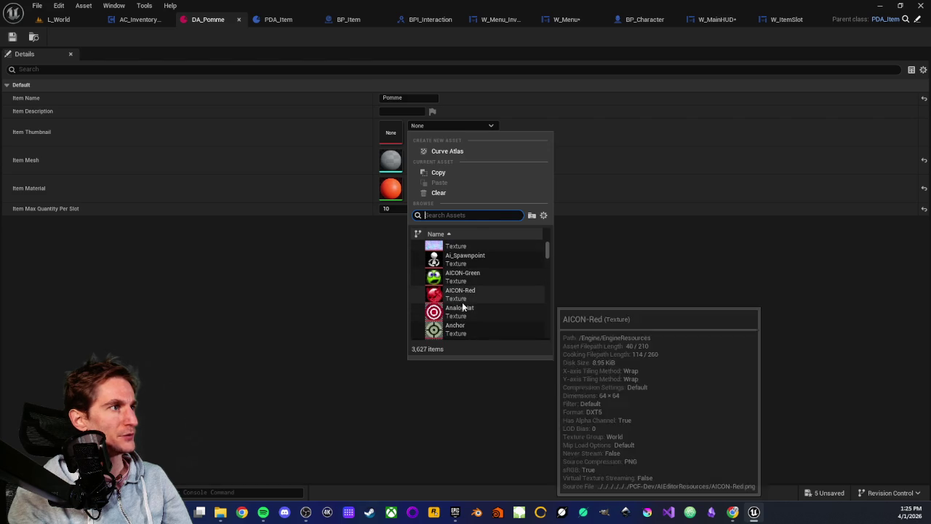
pyautogui.click(457, 279)
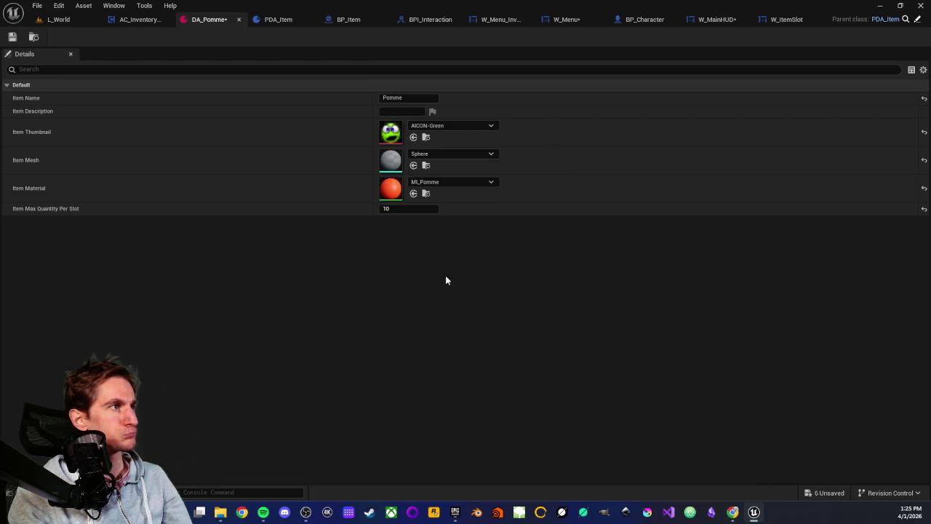
pyautogui.click(491, 125)
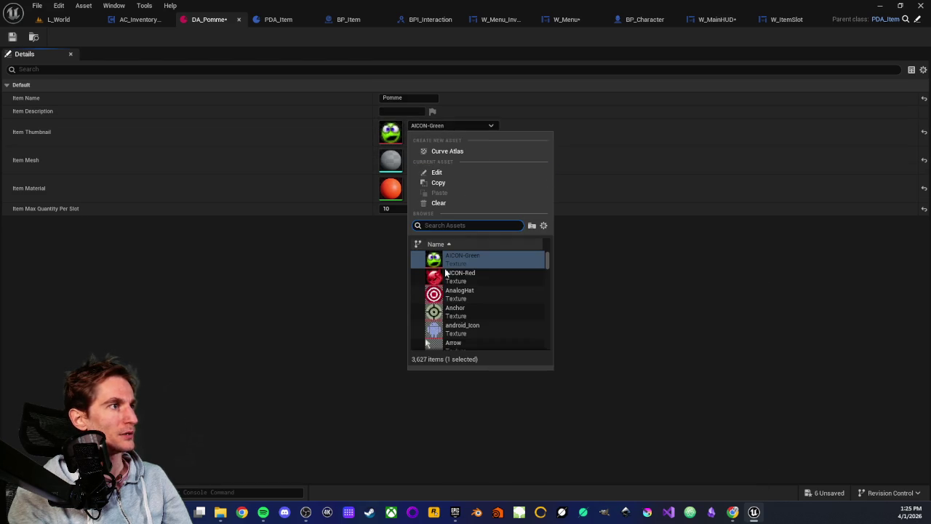
pyautogui.click(450, 273)
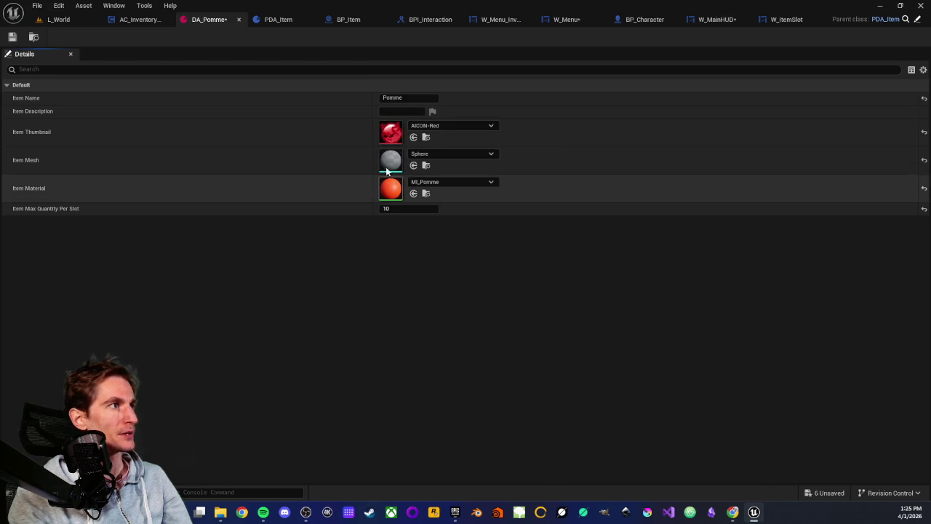
pyautogui.click(12, 36)
# - Play-test with Play From Here in L_World, then stop the session with Esc
pyautogui.click(50, 19)
pyautogui.moveTo(357, 218)
pyautogui.mouseDown()
pyautogui.moveTo(356, 240)
pyautogui.moveTo(342, 207)
pyautogui.moveTo(364, 193)
pyautogui.moveTo(349, 196)
pyautogui.mouseUp()
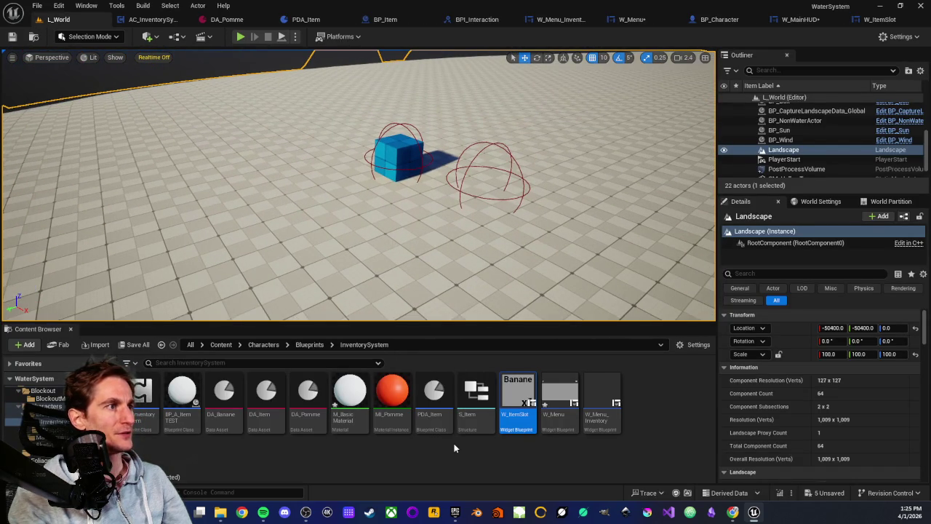
pyautogui.rightClick(366, 226)
pyautogui.click(428, 493)
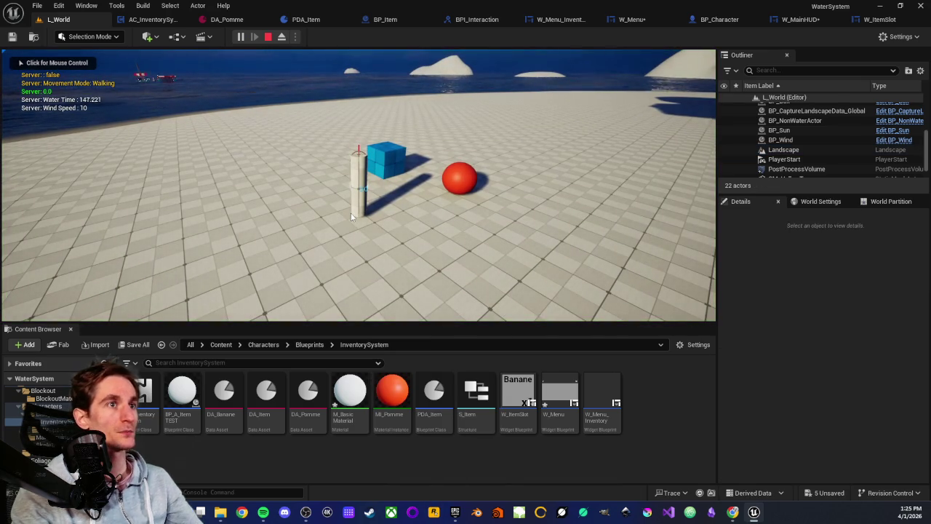
pyautogui.press('Escape')
pyautogui.click(879, 19)
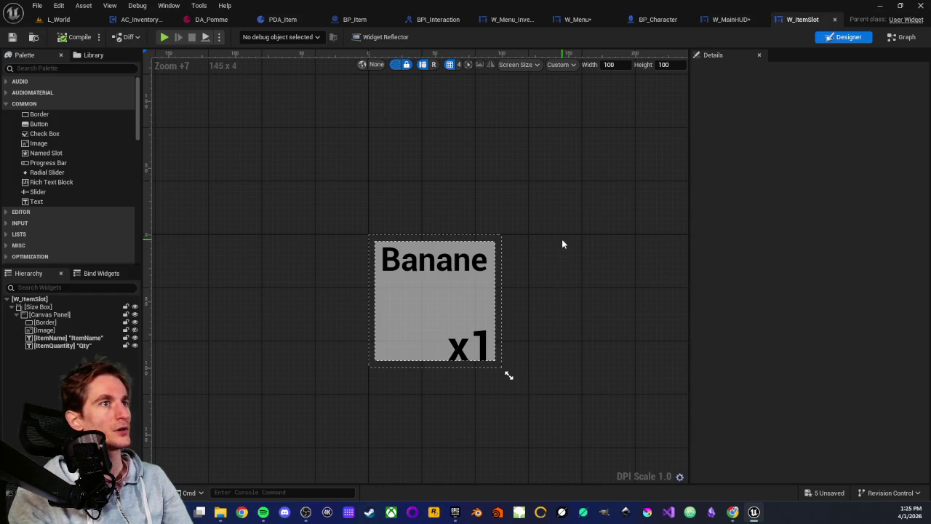
# - Rename the Image widget to ItemThumbnail as a variable and compile W_ItemSlot
pyautogui.click(50, 331)
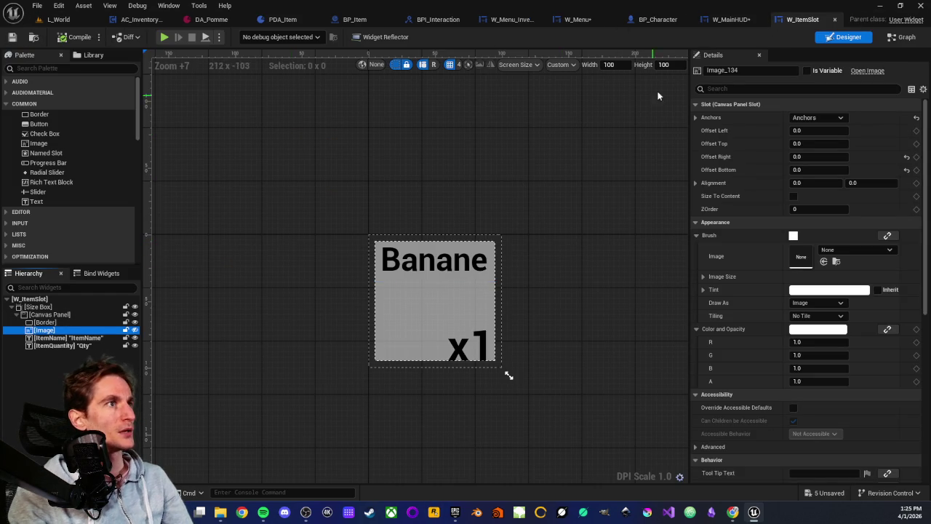
pyautogui.click(752, 70)
pyautogui.write('ItemThumbnail')
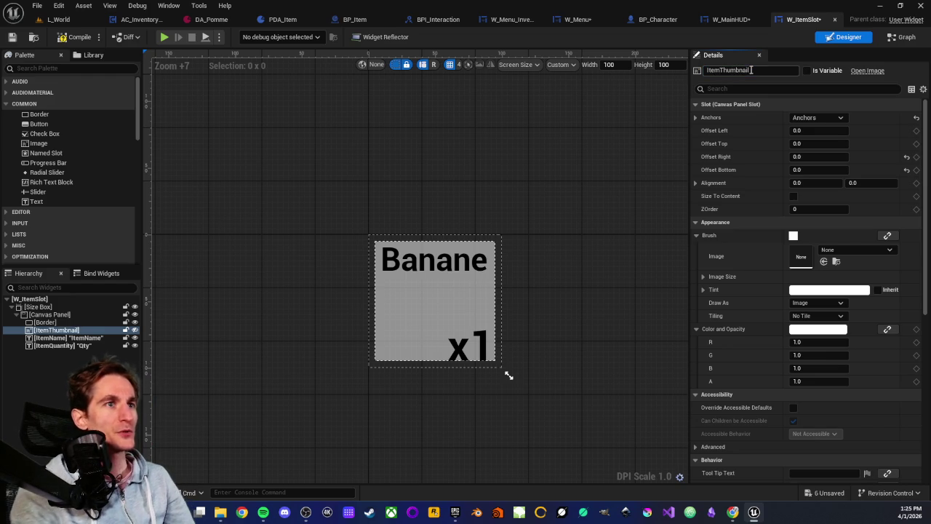
pyautogui.press('Return')
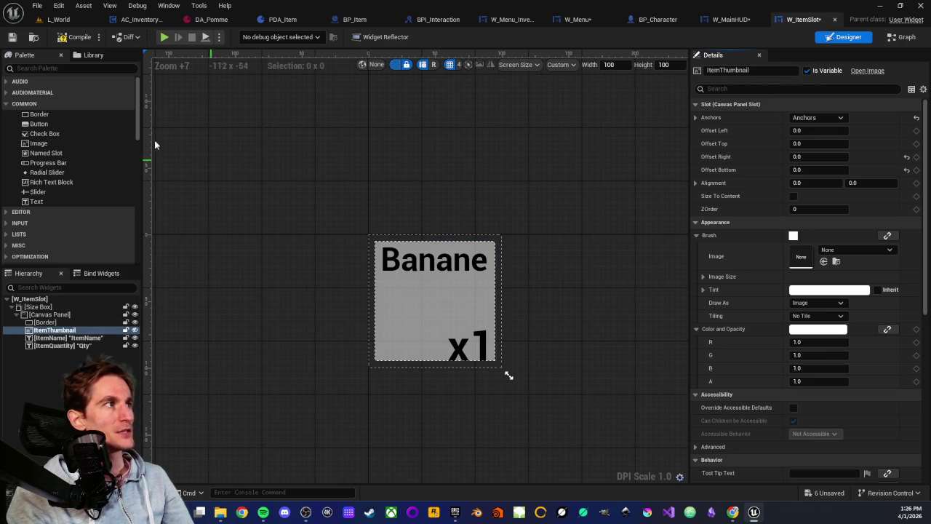
pyautogui.click(61, 38)
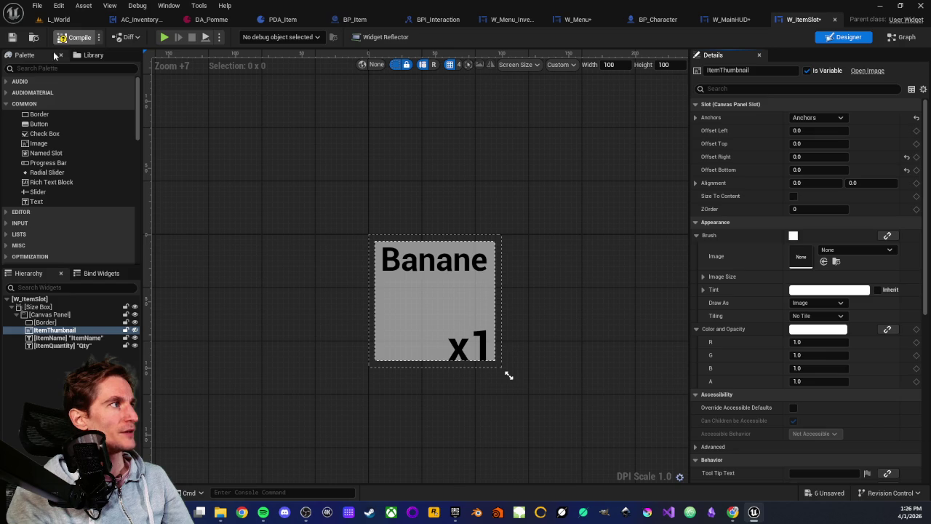
# - Place an ItemThumbnail getter node in the W_ItemSlot event graph
pyautogui.click(902, 37)
pyautogui.scroll(-1, 513, 335)
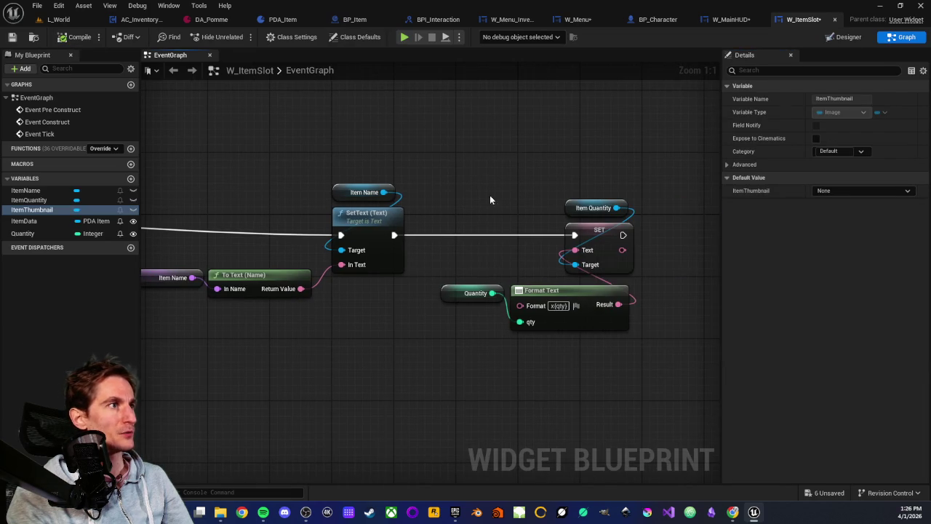
pyautogui.click(581, 349)
pyautogui.scroll(-1, 536, 323)
pyautogui.scroll(2, 372, 322)
pyautogui.scroll(-2, 491, 312)
pyautogui.moveTo(32, 210)
pyautogui.mouseDown()
pyautogui.moveTo(598, 219)
pyautogui.moveTo(628, 204)
pyautogui.moveTo(573, 254)
pyautogui.mouseUp()
pyautogui.click(663, 224)
pyautogui.write('set')
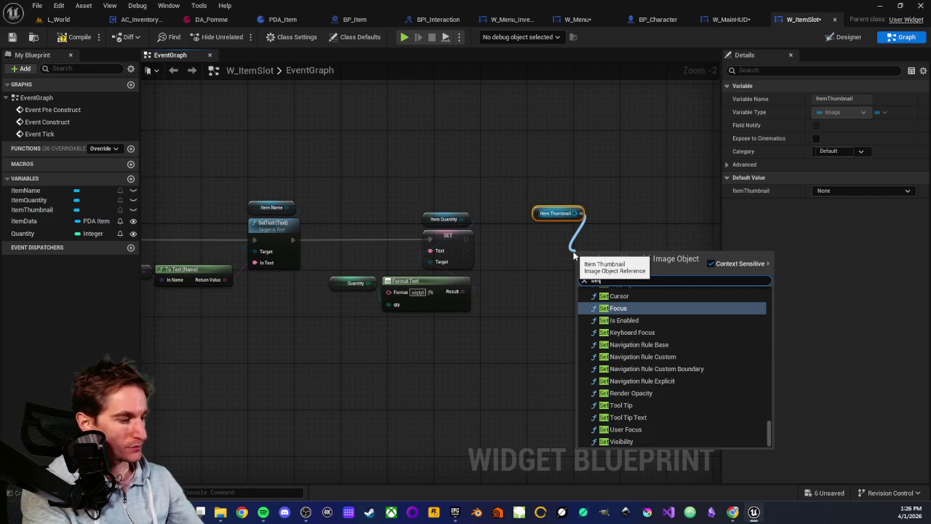
pyautogui.write(' tex')
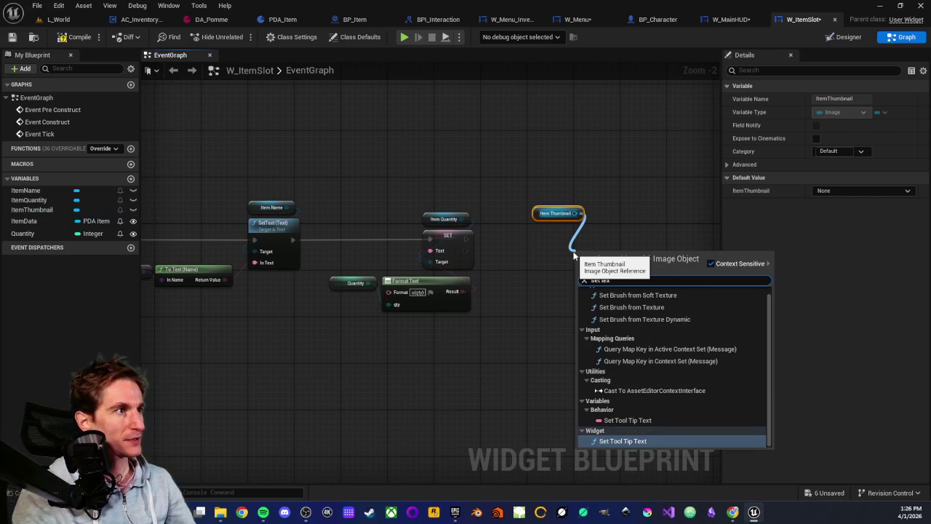
pyautogui.scroll(1, 636, 371)
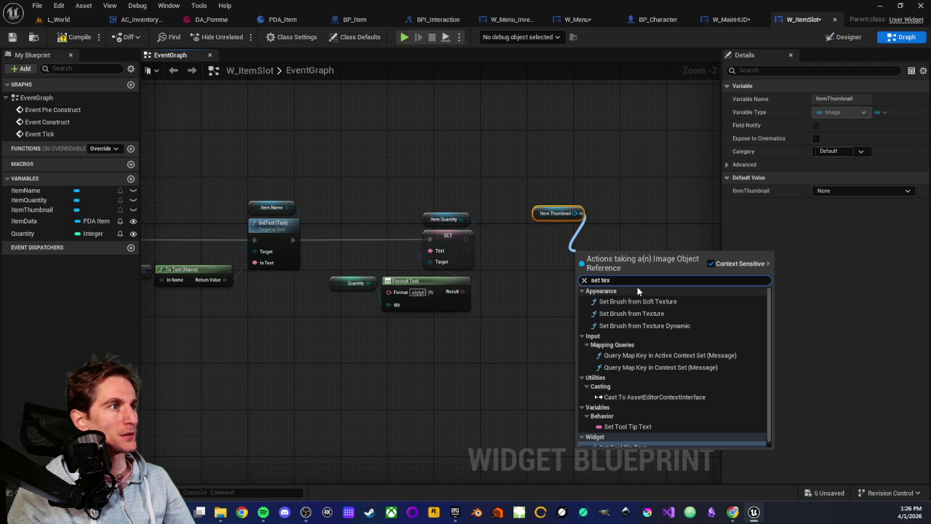
pyautogui.click(527, 195)
pyautogui.click(557, 212)
pyautogui.click(570, 241)
pyautogui.scroll(2, 546, 209)
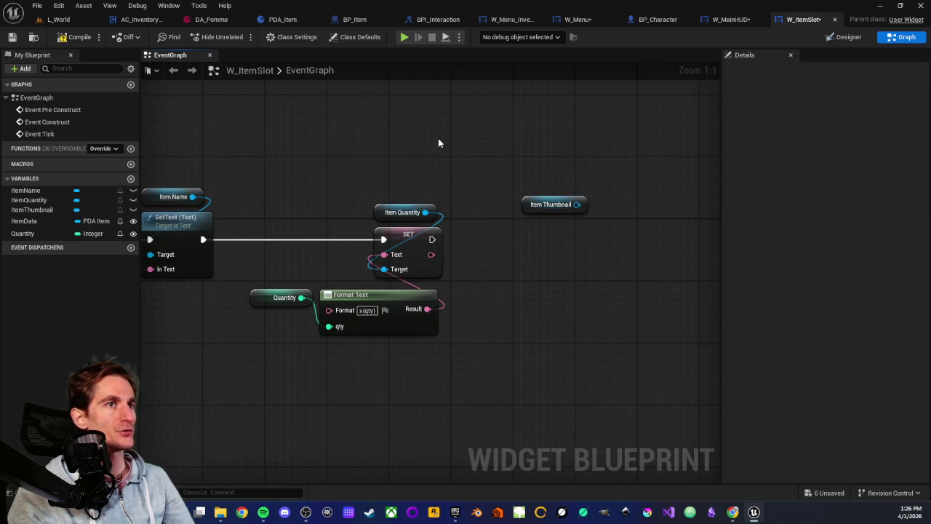
# - Add a Set Brush from Texture node on ItemThumbnail and position both nodes together
pyautogui.hotkey('shift', 'F12')
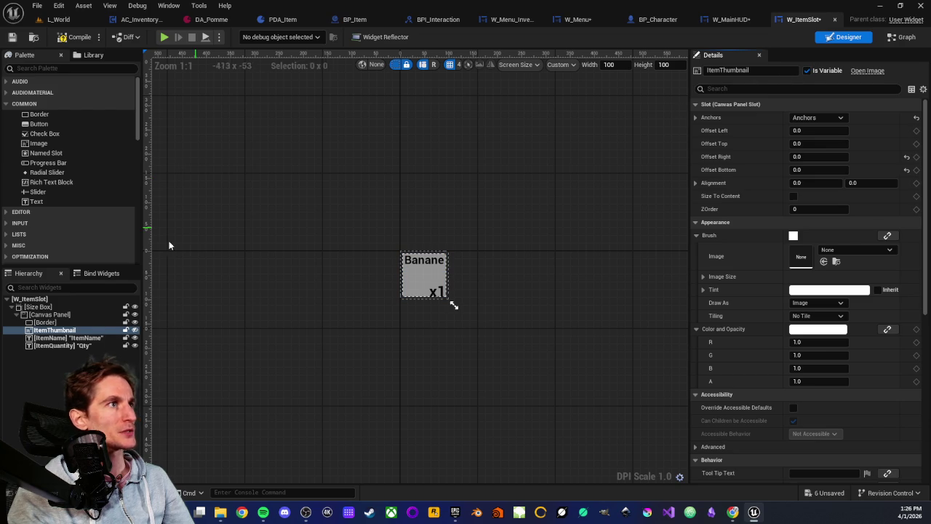
pyautogui.click(54, 330)
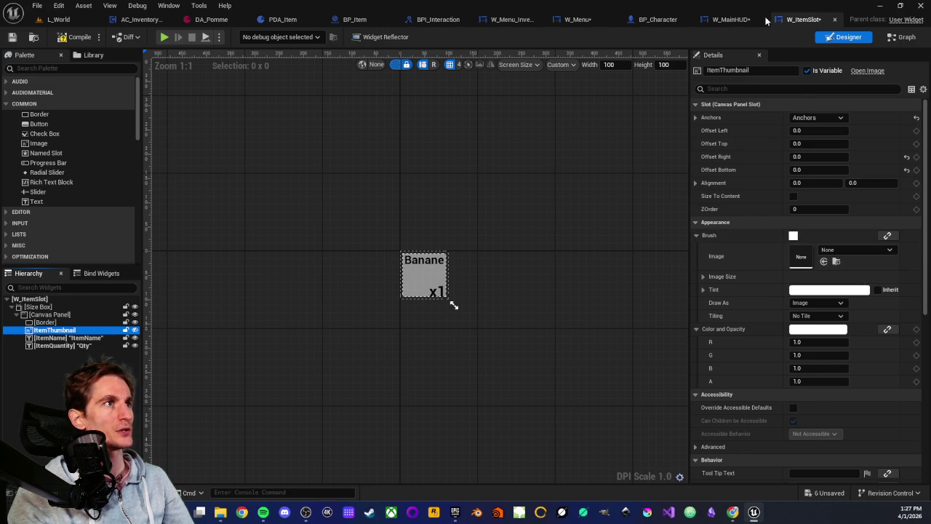
pyautogui.click(896, 39)
pyautogui.moveTo(576, 204); pyautogui.dragTo(574, 252)
pyautogui.write('set bruc')
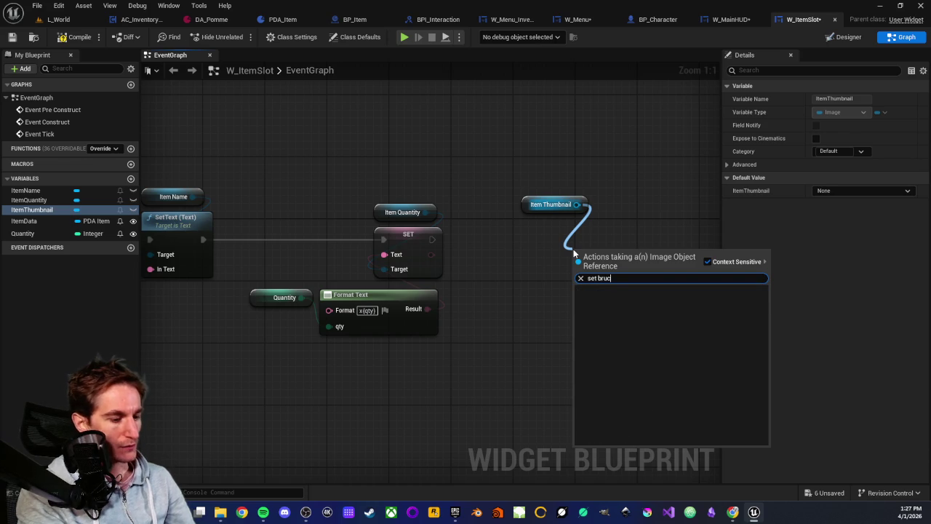
pyautogui.press('BackSpace')
pyautogui.write('sh')
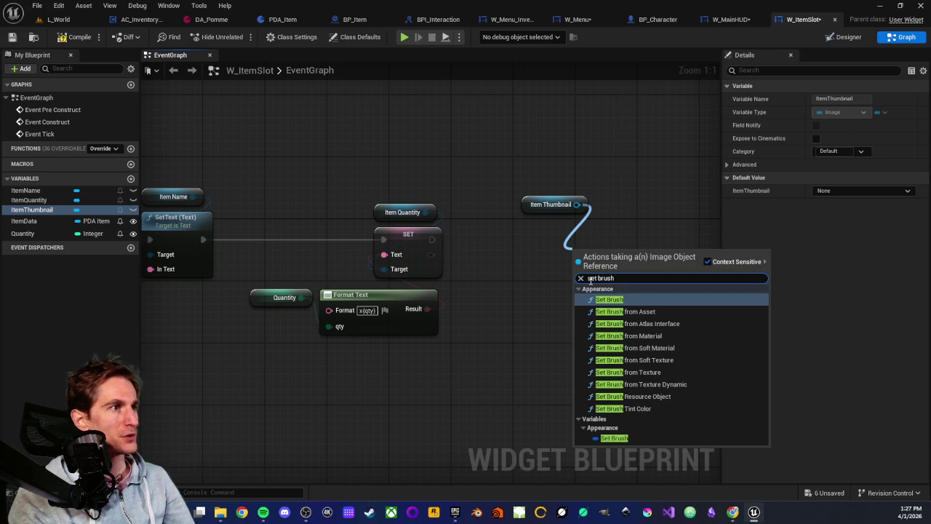
pyautogui.click(627, 372)
pyautogui.moveTo(617, 257); pyautogui.dragTo(572, 236)
pyautogui.moveTo(499, 176); pyautogui.dragTo(593, 228)
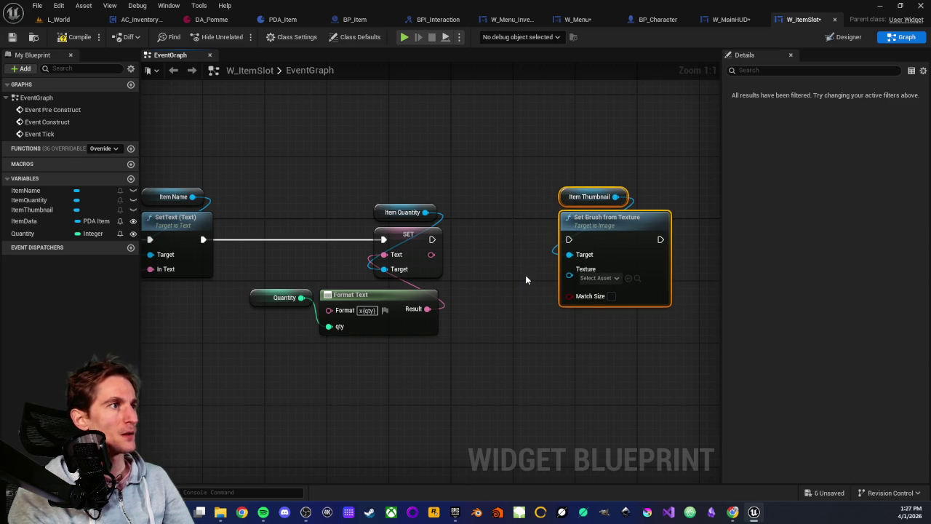
# - Enable Match Size and wire the quantity SET's exec output into Set Brush from Texture
pyautogui.click(611, 297)
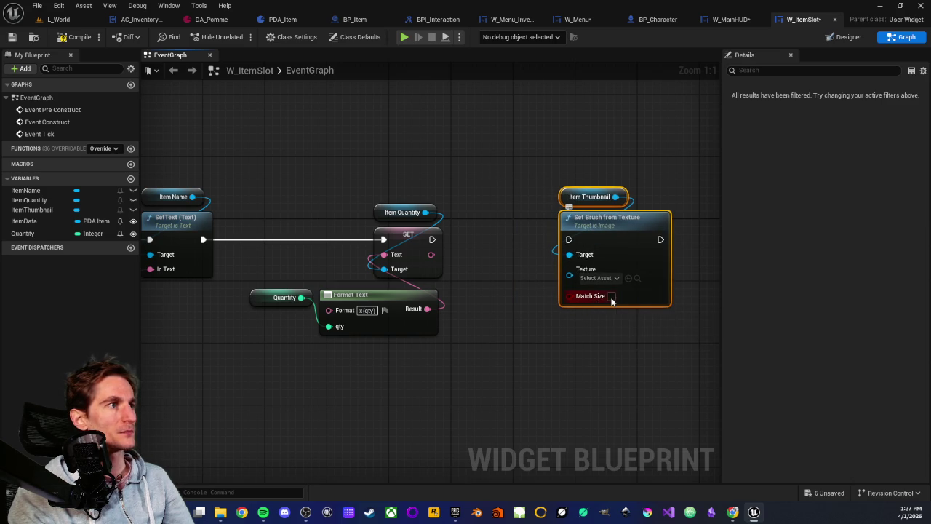
pyautogui.click(611, 296)
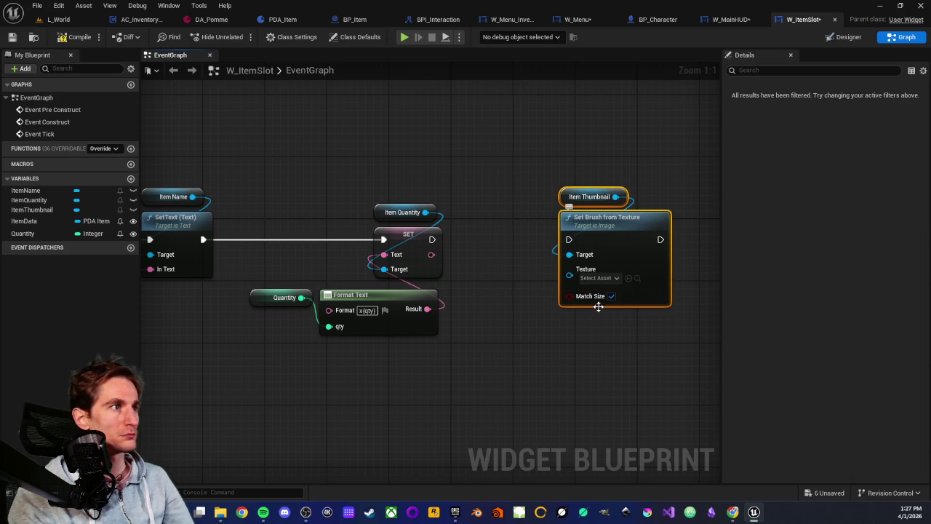
pyautogui.moveTo(431, 240); pyautogui.dragTo(569, 239)
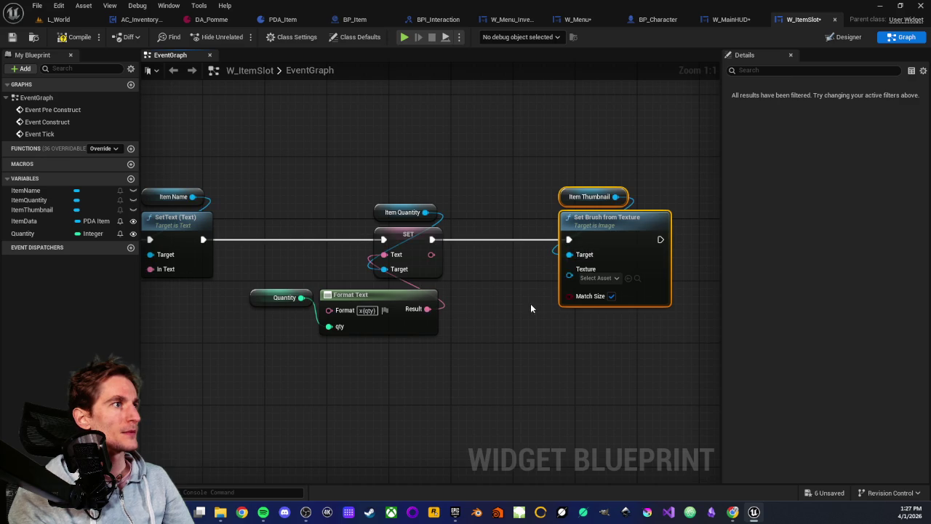
pyautogui.scroll(-2, 354, 313)
pyautogui.click(241, 235)
pyautogui.scroll(1, 470, 381)
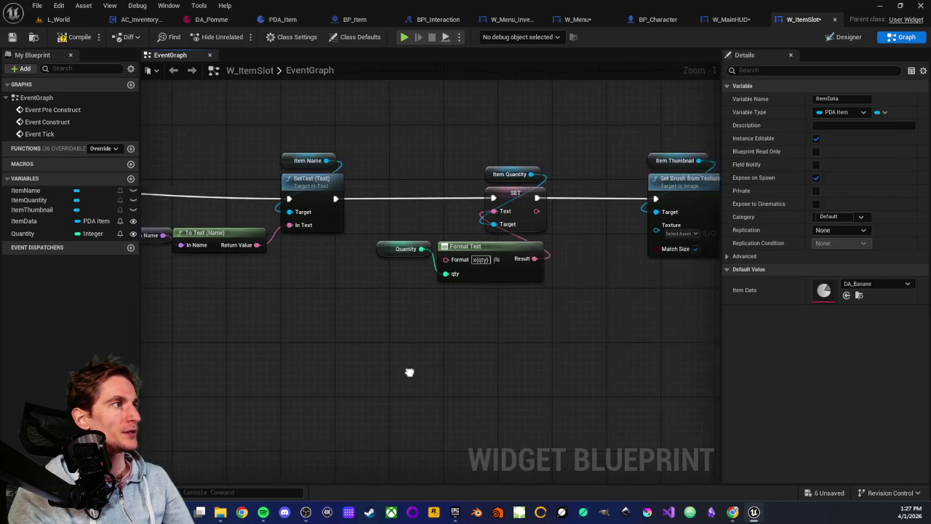
# - Paste an Item Data getter and feed it into a new Get Item Thumbnail node beside it
pyautogui.hotkey('ctrl', 'v')
pyautogui.moveTo(517, 308); pyautogui.dragTo(546, 307)
pyautogui.write('get thum')
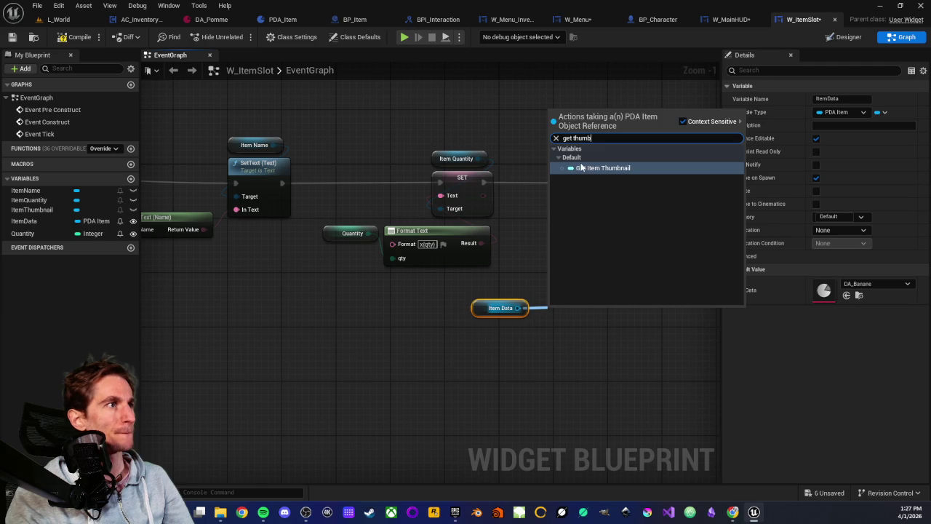
pyautogui.click(576, 168)
pyautogui.moveTo(575, 308); pyautogui.dragTo(539, 306)
pyautogui.moveTo(591, 365); pyautogui.dragTo(529, 365)
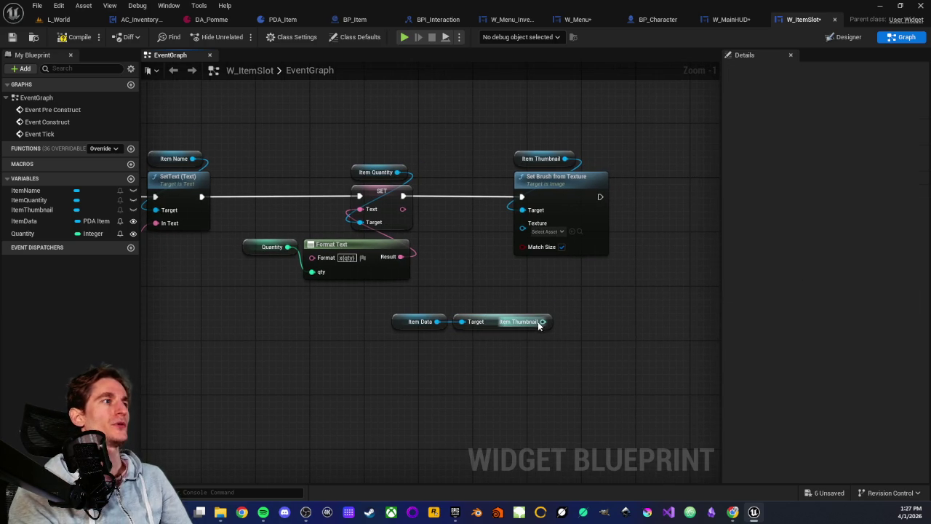
pyautogui.click(532, 183)
pyautogui.moveTo(532, 183)
pyautogui.mouseDown()
pyautogui.moveTo(509, 203)
pyautogui.moveTo(519, 230)
pyautogui.mouseUp()
pyautogui.click(518, 230)
pyautogui.moveTo(451, 321); pyautogui.dragTo(478, 251)
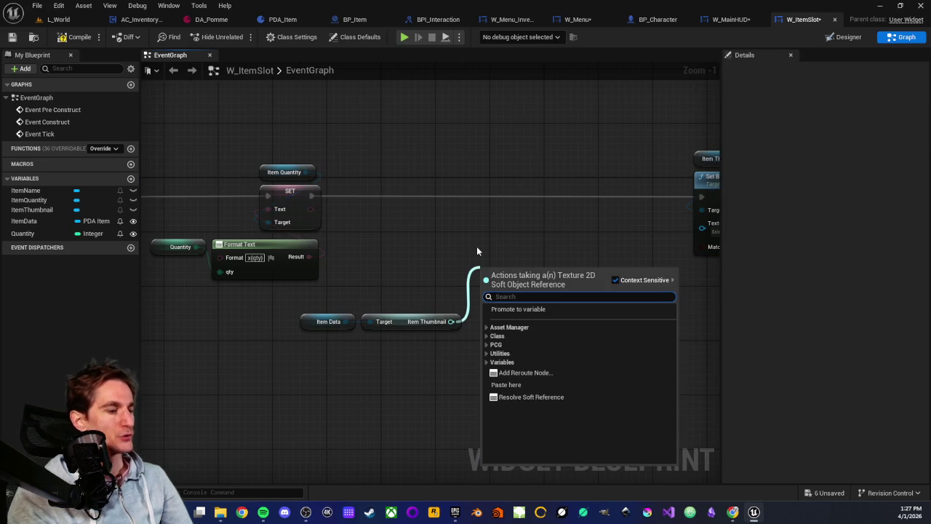
# - Load the thumbnail with Async Load Asset on the exec line, Completed firing Set Brush from Texture
pyautogui.write('load')
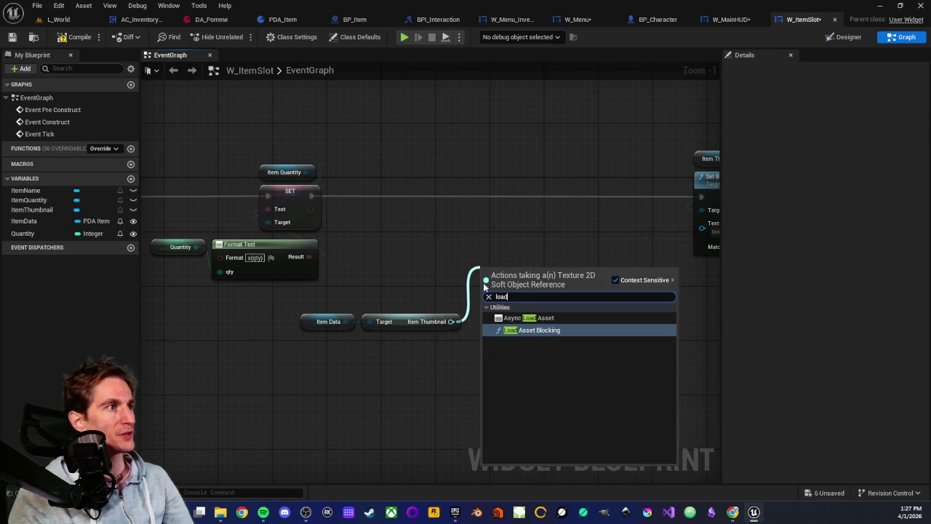
pyautogui.click(513, 318)
pyautogui.moveTo(506, 283); pyautogui.dragTo(472, 195)
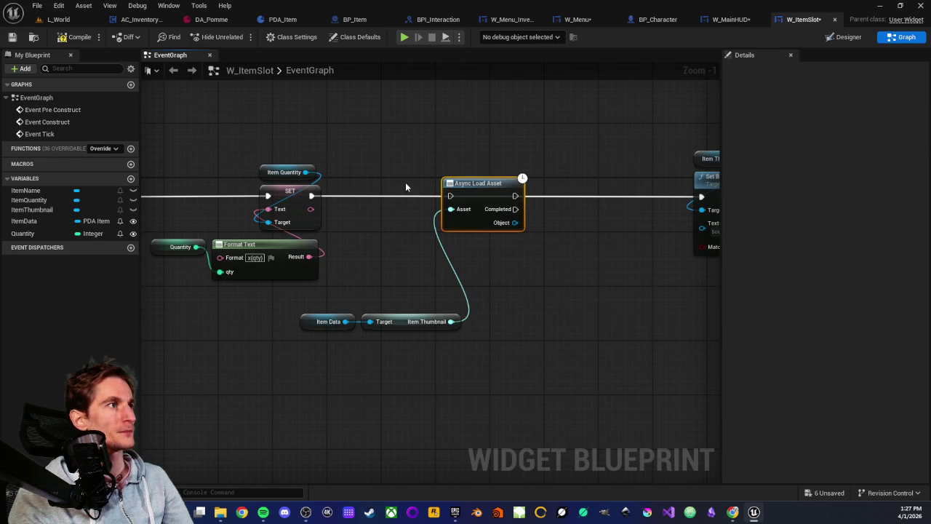
pyautogui.moveTo(437, 228)
pyautogui.mouseDown()
pyautogui.moveTo(531, 240)
pyautogui.moveTo(624, 214)
pyautogui.mouseUp()
pyautogui.moveTo(592, 141)
pyautogui.mouseDown()
pyautogui.moveTo(633, 187)
pyautogui.moveTo(563, 212)
pyautogui.moveTo(528, 212)
pyautogui.mouseUp()
pyautogui.moveTo(372, 339)
pyautogui.mouseDown()
pyautogui.moveTo(382, 351)
pyautogui.moveTo(509, 259)
pyautogui.mouseUp()
pyautogui.moveTo(424, 274)
pyautogui.mouseDown()
pyautogui.moveTo(463, 245)
pyautogui.moveTo(518, 256)
pyautogui.mouseUp()
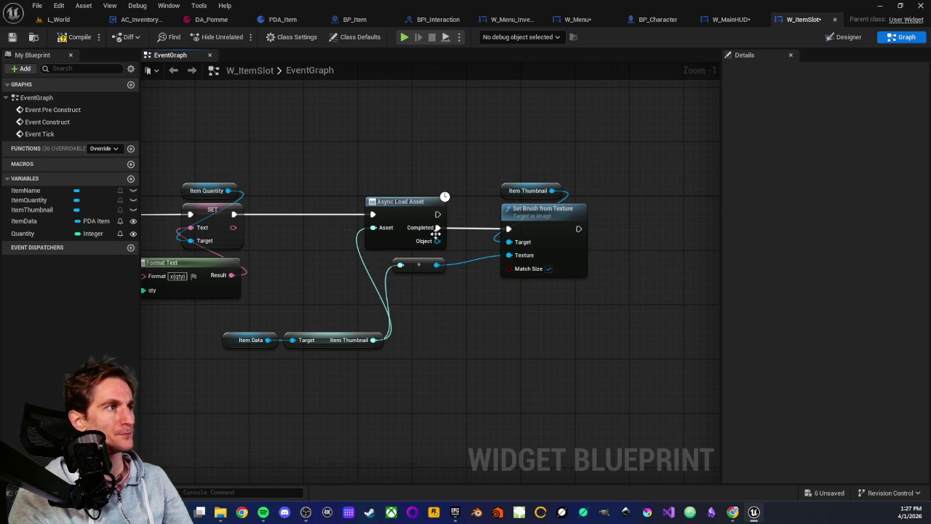
pyautogui.scroll(1, 435, 233)
pyautogui.moveTo(434, 238)
pyautogui.mouseDown()
pyautogui.moveTo(494, 238)
pyautogui.moveTo(474, 322)
pyautogui.mouseUp()
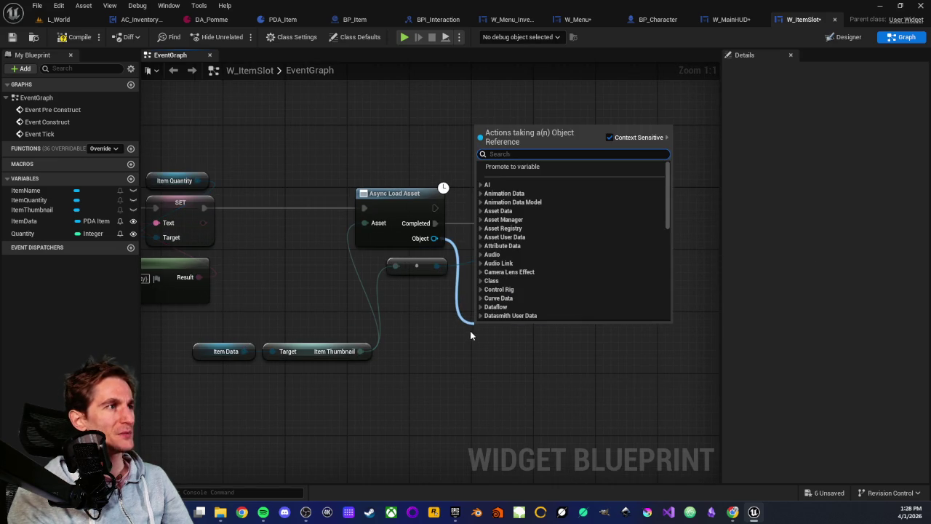
# - Search 'cast to texture' from the Object pin, then cancel without adding any node
pyautogui.write('cast')
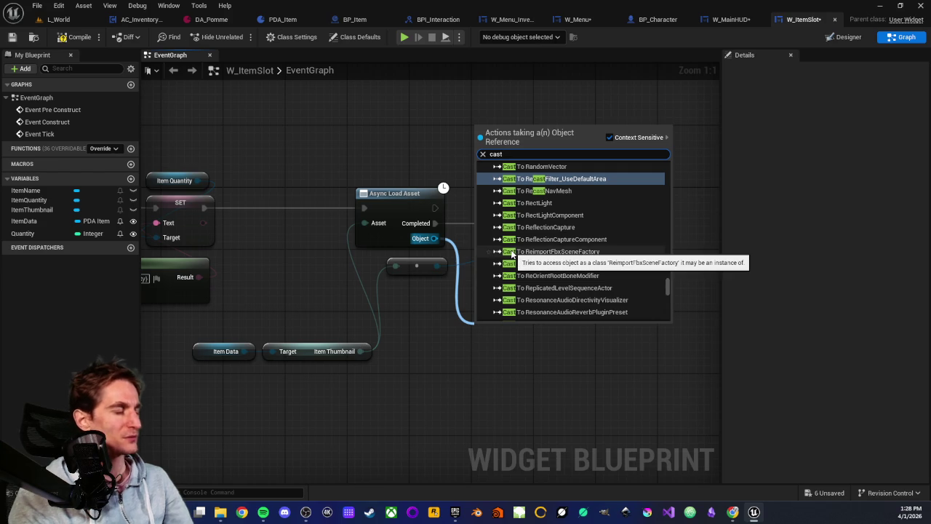
pyautogui.write(' to')
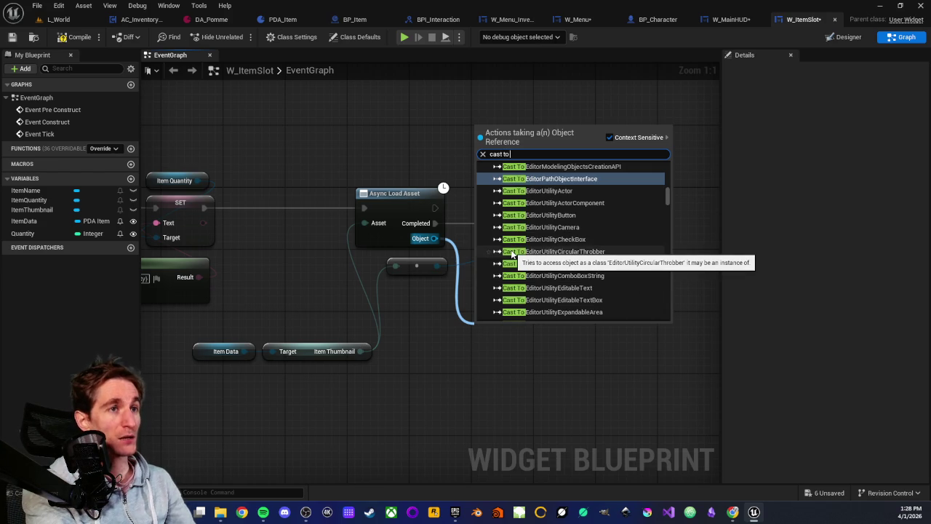
pyautogui.write(' text')
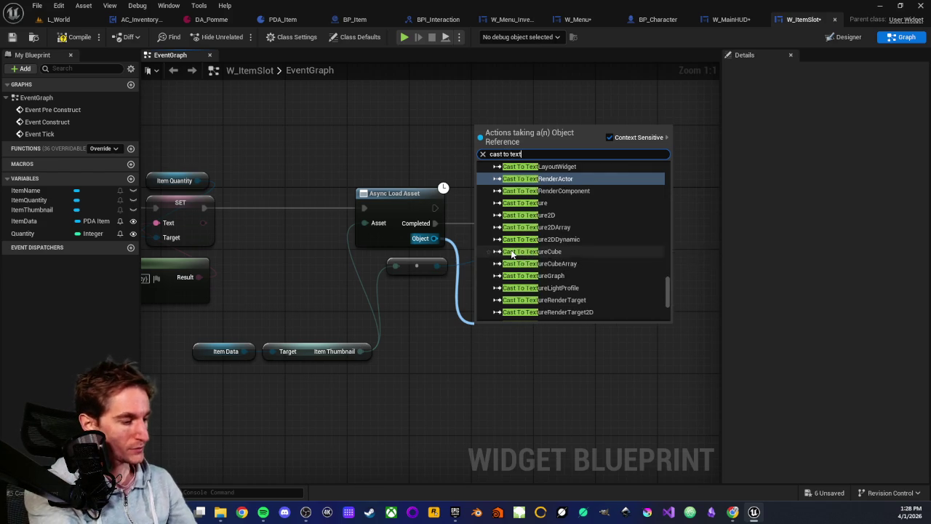
pyautogui.write('ure')
pyautogui.click(507, 370)
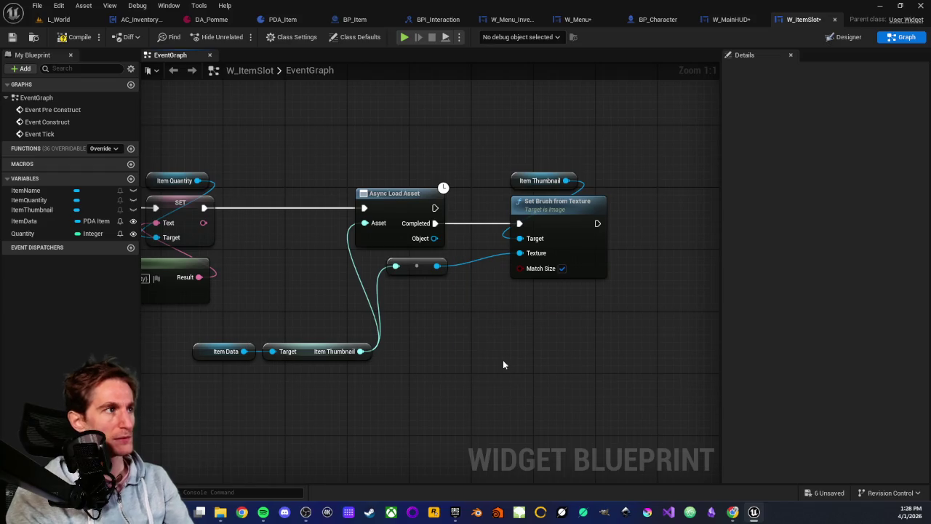
pyautogui.moveTo(431, 240); pyautogui.dragTo(502, 243)
pyautogui.press('Escape')
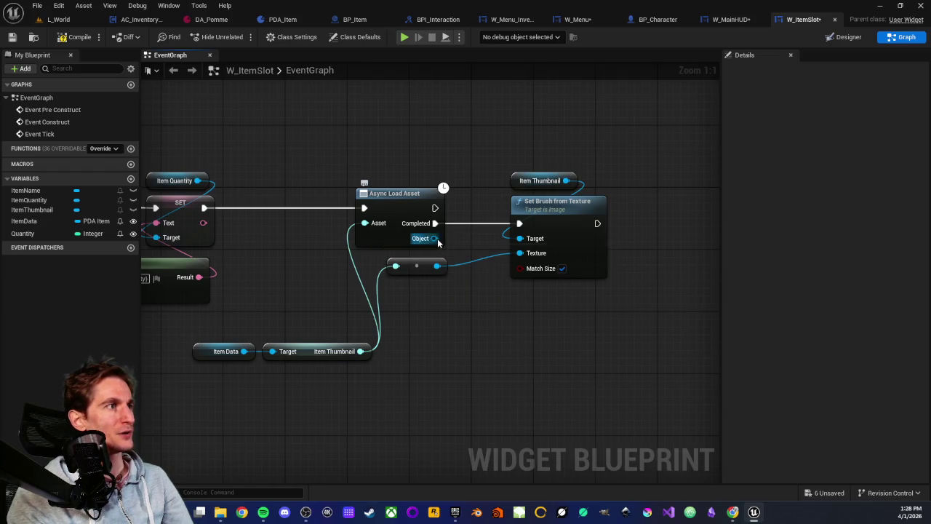
pyautogui.moveTo(435, 239); pyautogui.dragTo(524, 255)
pyautogui.moveTo(434, 238); pyautogui.dragTo(467, 243)
pyautogui.click(376, 164)
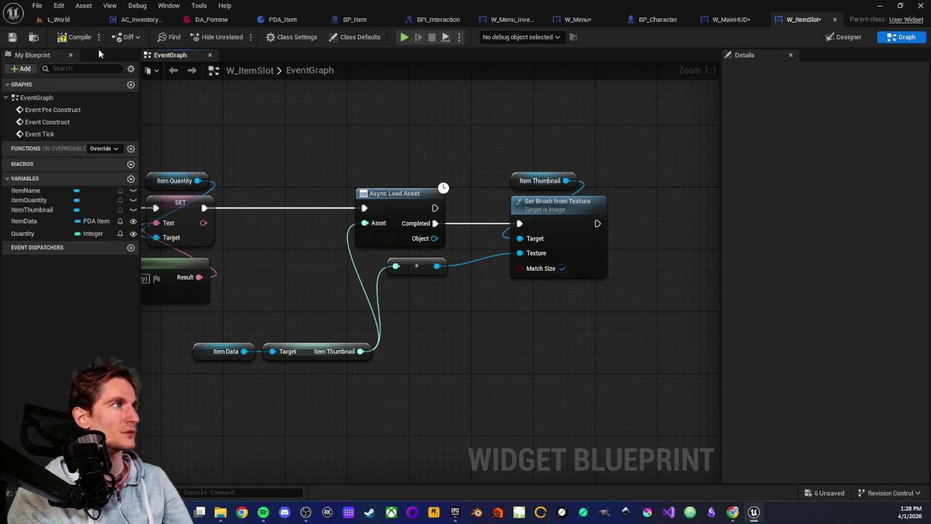
# - Save W_ItemSlot and box-select the Async Load Asset node with its reroute node
pyautogui.click(12, 37)
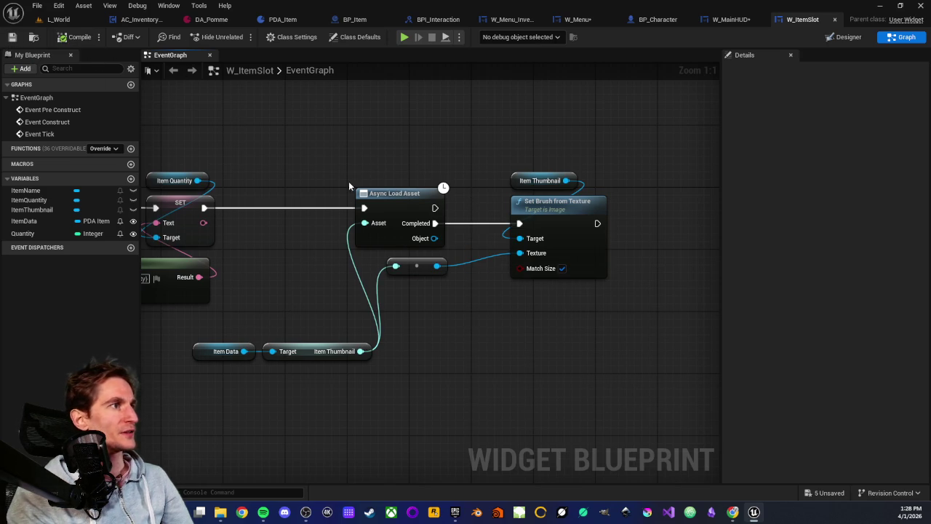
pyautogui.moveTo(402, 135)
pyautogui.mouseDown()
pyautogui.moveTo(429, 195)
pyautogui.moveTo(418, 224)
pyautogui.moveTo(394, 239)
pyautogui.mouseUp()
pyautogui.click(343, 172)
pyautogui.moveTo(324, 175); pyautogui.dragTo(462, 253)
pyautogui.click(339, 172)
pyautogui.moveTo(338, 172); pyautogui.dragTo(469, 264)
pyautogui.click(433, 152)
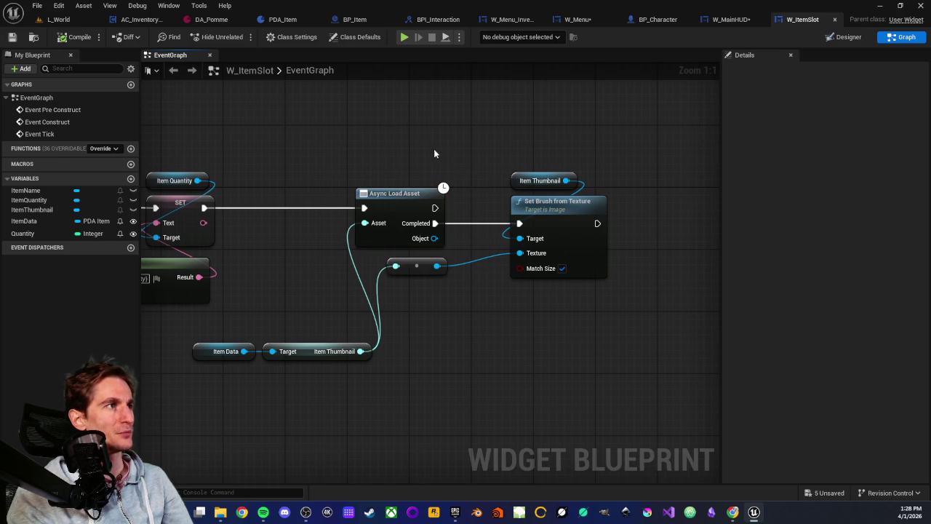
# - Play from a spot in L_World, walk into the cube, view Pomme x10 in the inventory, then stop
pyautogui.click(60, 20)
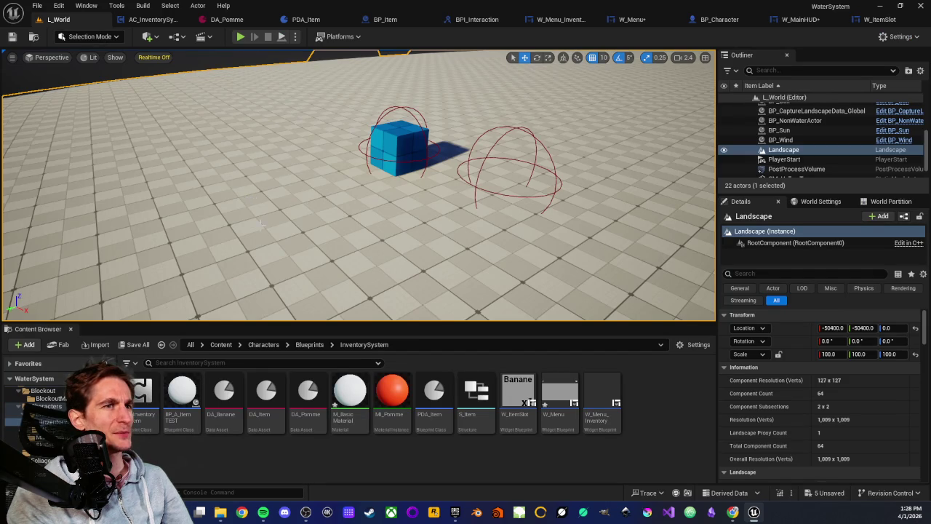
pyautogui.rightClick(309, 188)
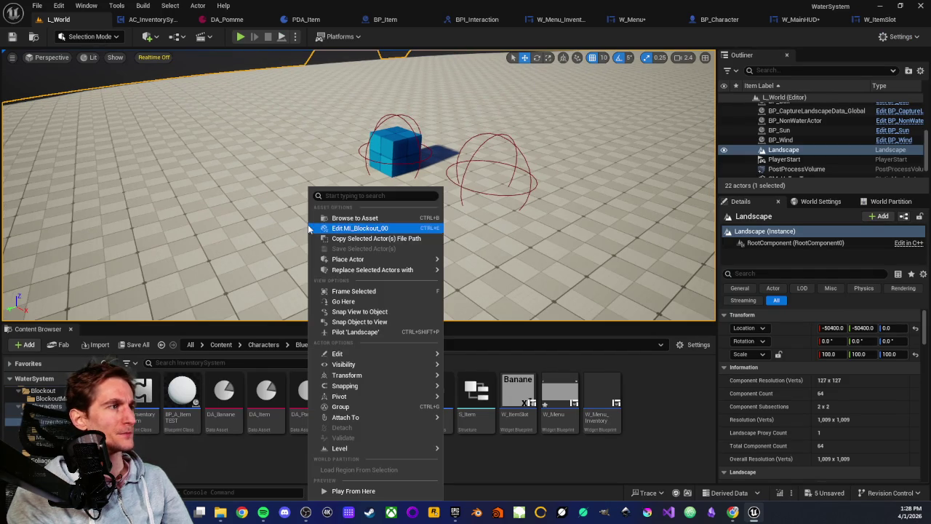
pyautogui.click(356, 491)
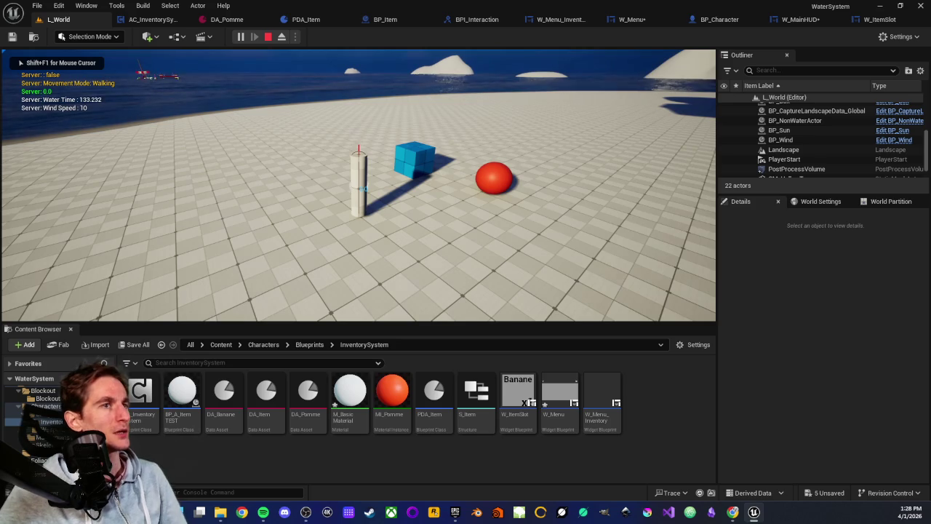
pyautogui.press('w')
pyautogui.press('w')
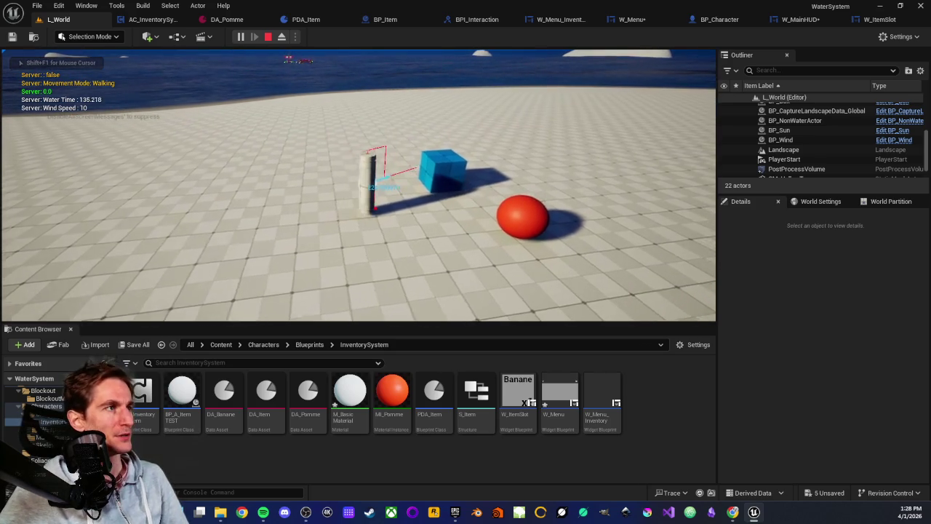
pyautogui.press('w')
pyautogui.press('e')
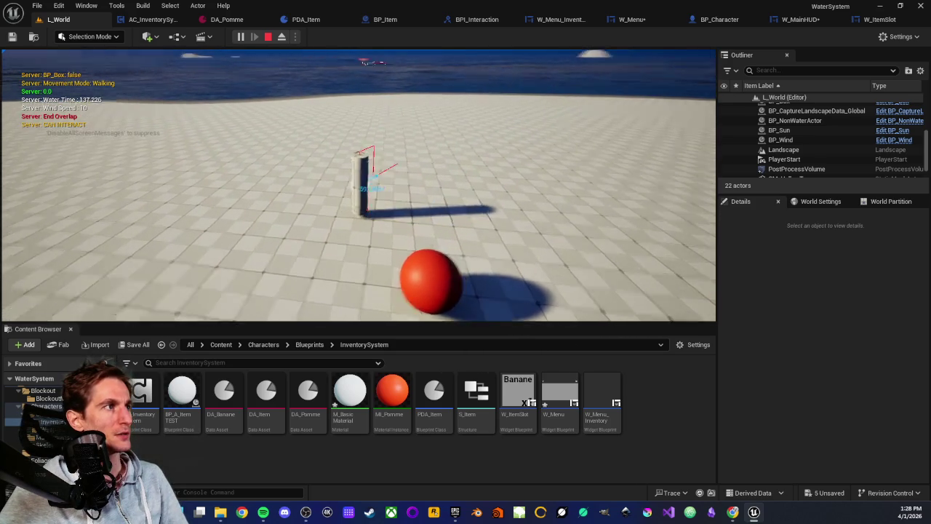
pyautogui.press('i')
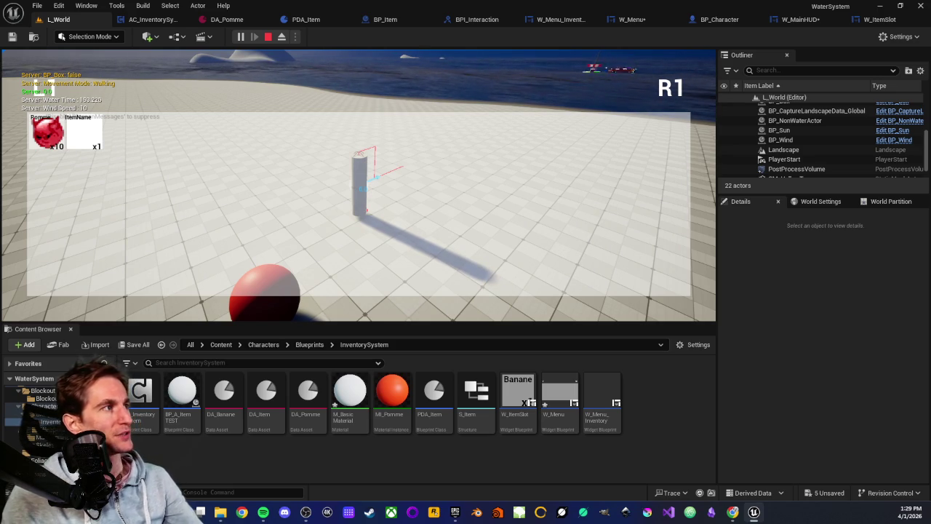
pyautogui.press('w')
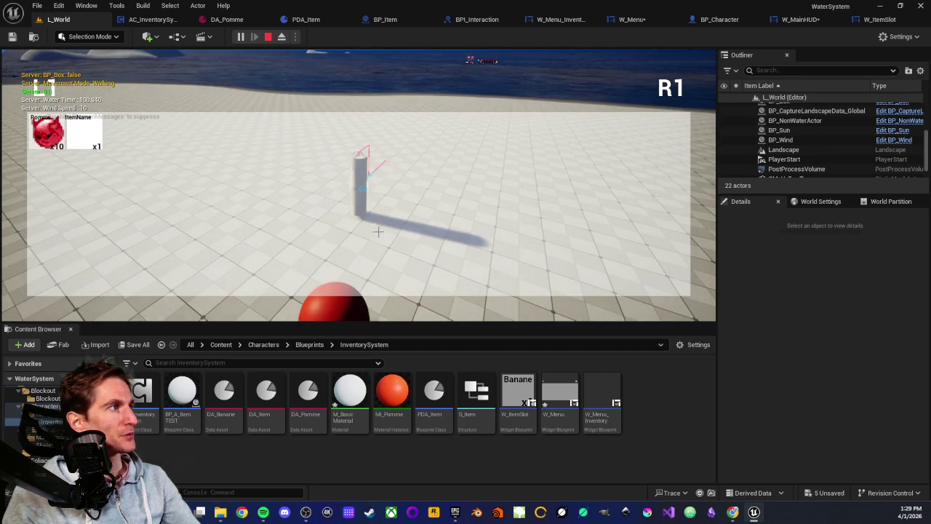
pyautogui.press('Escape')
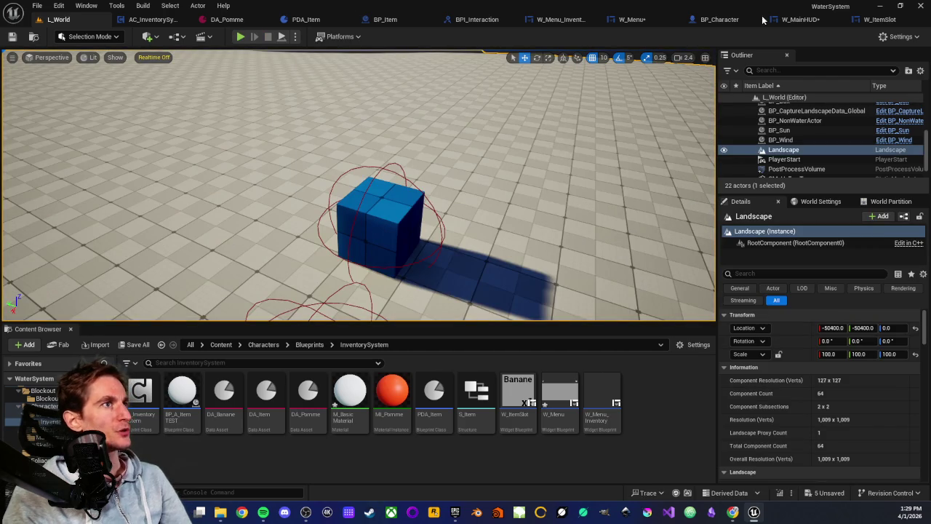
pyautogui.click(879, 19)
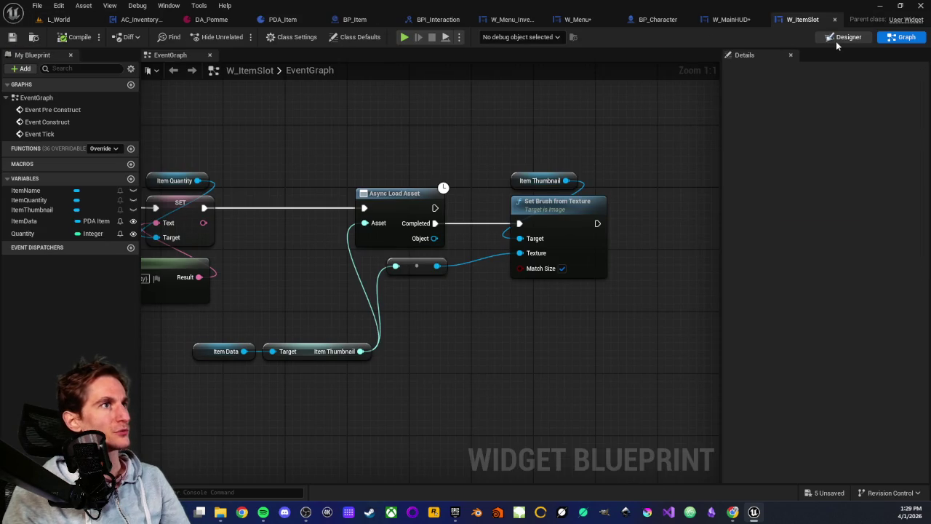
# - Darken the Border brush colour to grey R/G/B 0.255208, keeping alpha 0.5
pyautogui.hotkey('shift', 'F4')
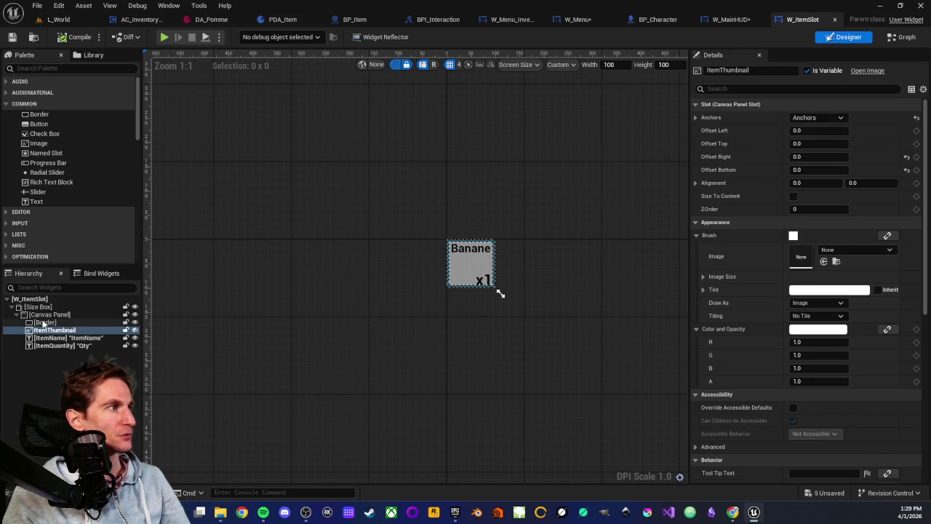
pyautogui.scroll(4, 442, 222)
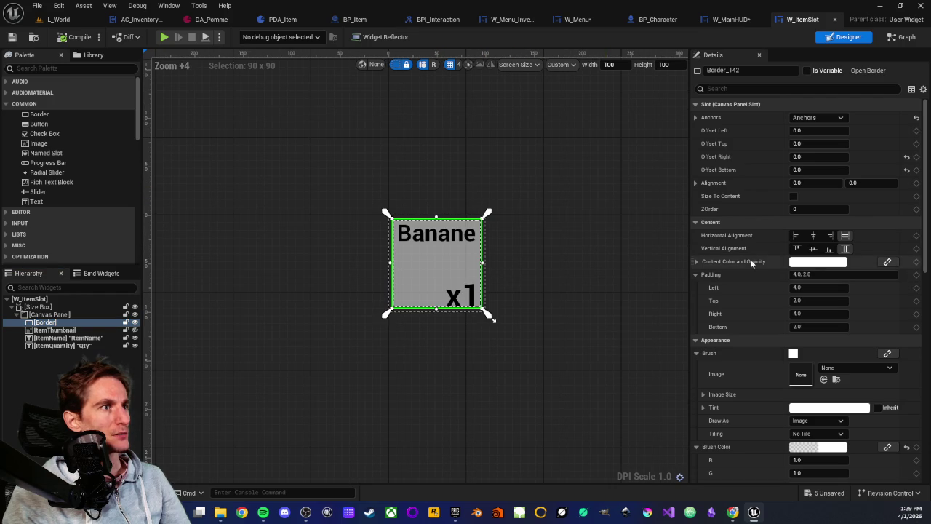
pyautogui.scroll(-2, 785, 356)
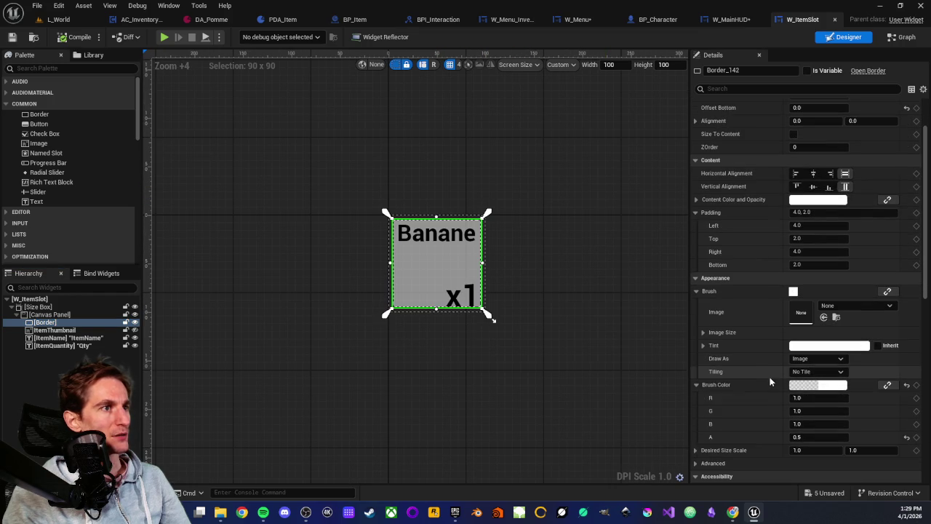
pyautogui.click(836, 387)
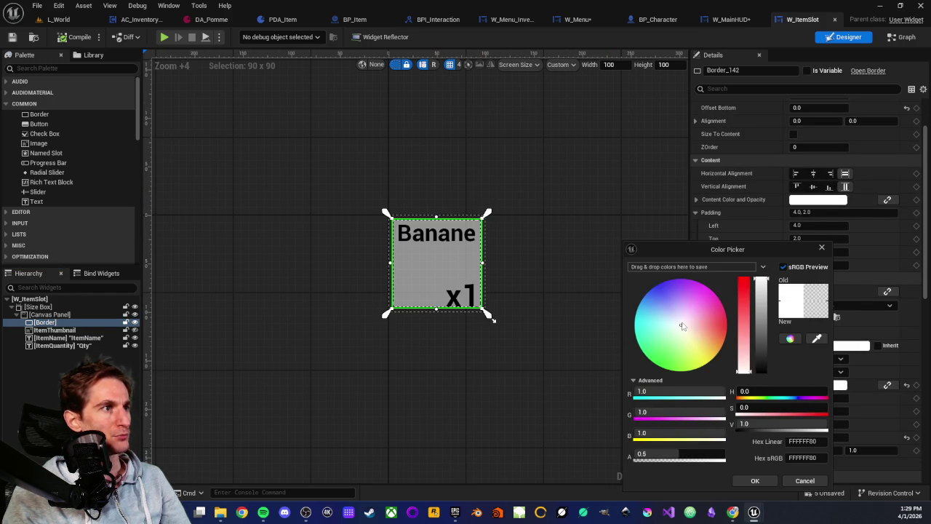
pyautogui.moveTo(759, 322); pyautogui.dragTo(765, 346)
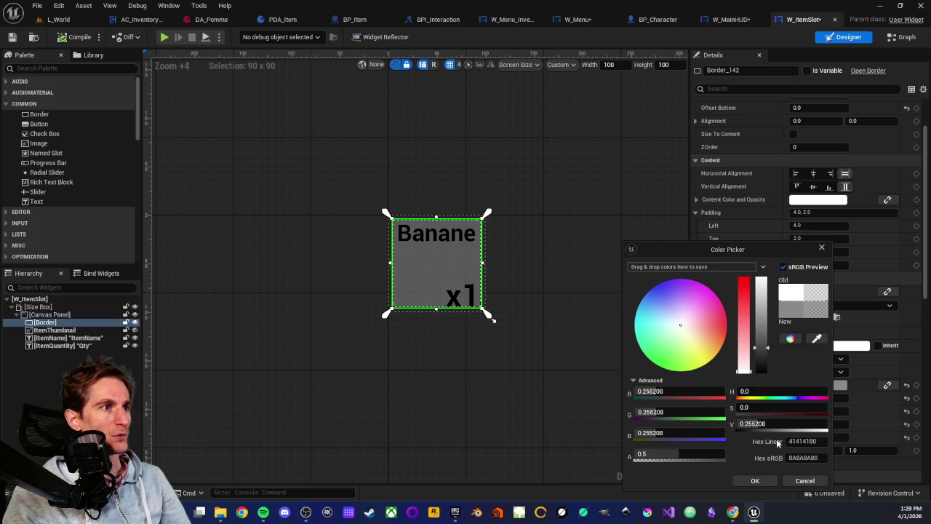
pyautogui.click(755, 480)
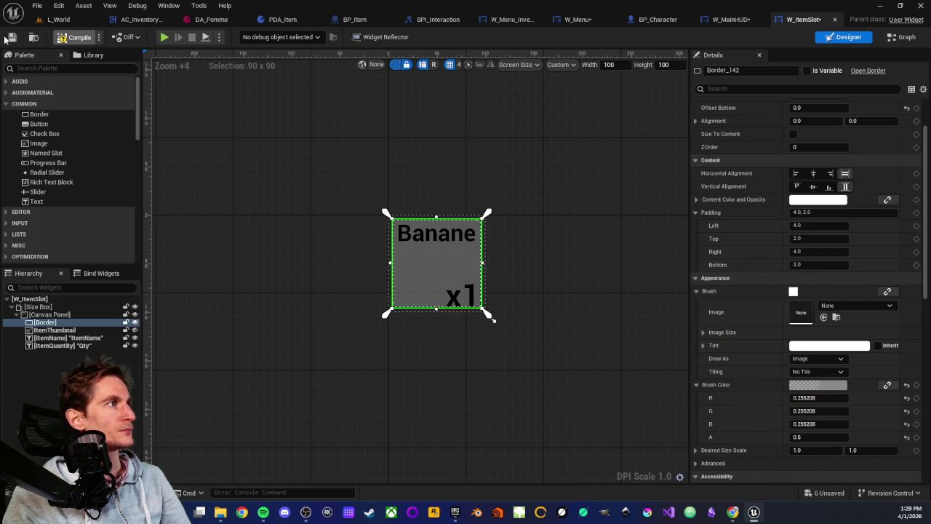
pyautogui.click(57, 19)
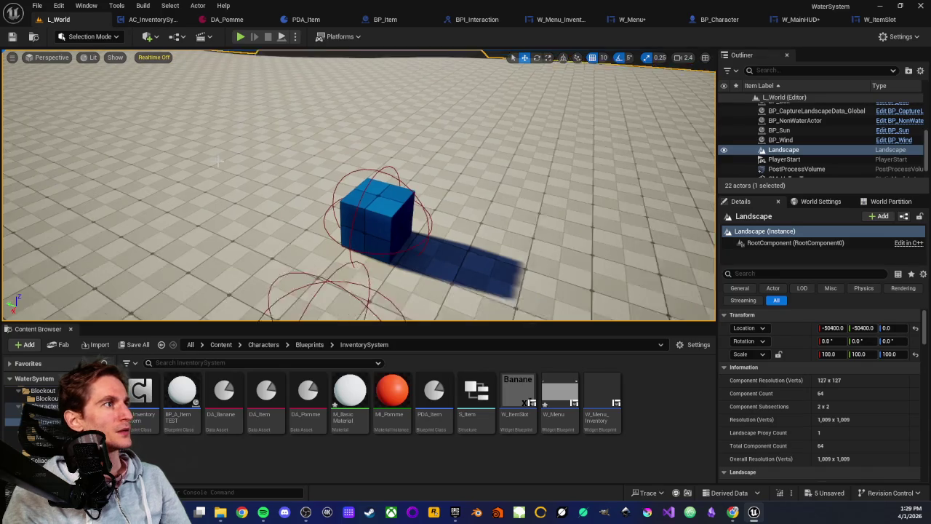
pyautogui.rightClick(220, 184)
pyautogui.click(269, 486)
pyautogui.click(253, 194)
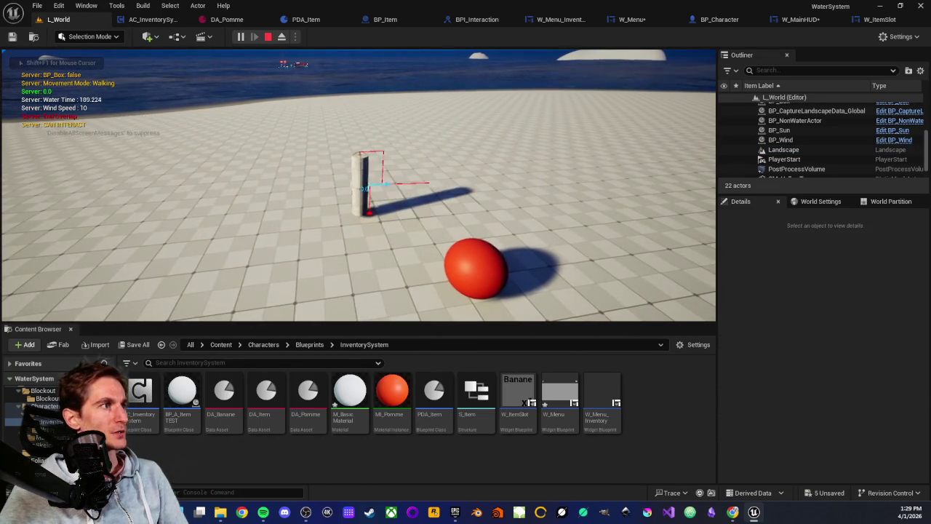
pyautogui.press('Tab')
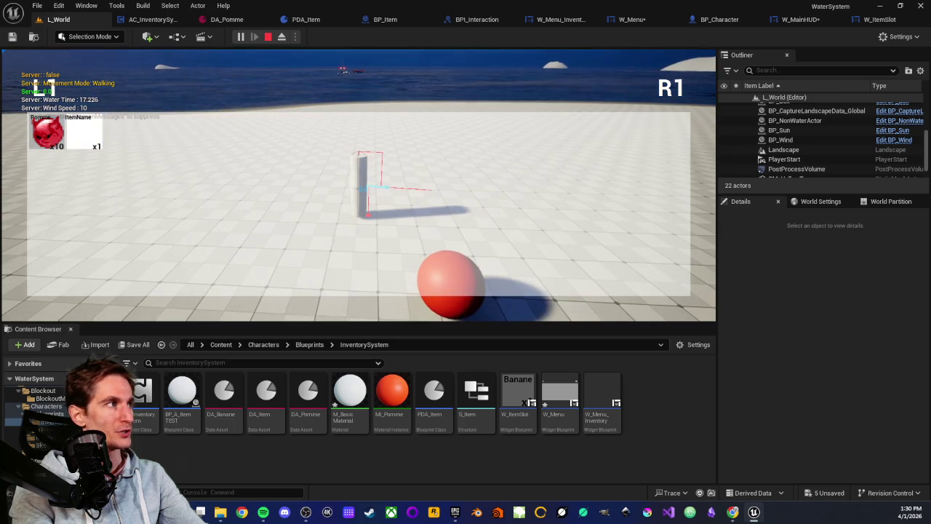
pyautogui.press('Escape')
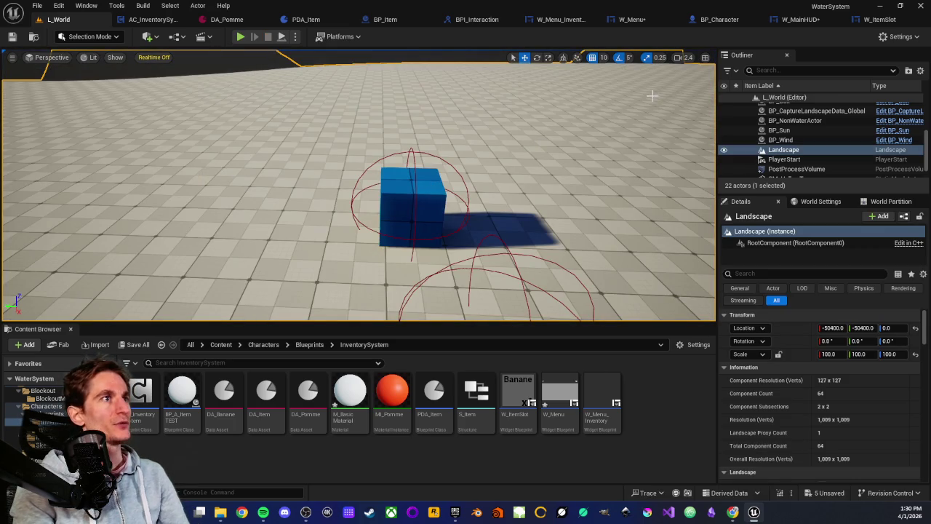
pyautogui.click(869, 22)
# - Unhide ItemThumbnail, set its Color and Opacity alpha to 0.0, and save W_ItemSlot
pyautogui.click(64, 331)
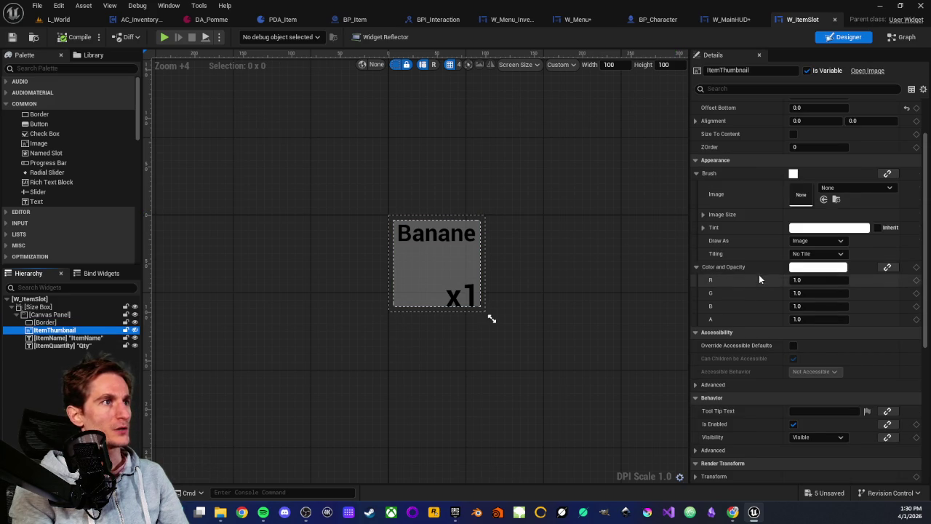
pyautogui.click(134, 330)
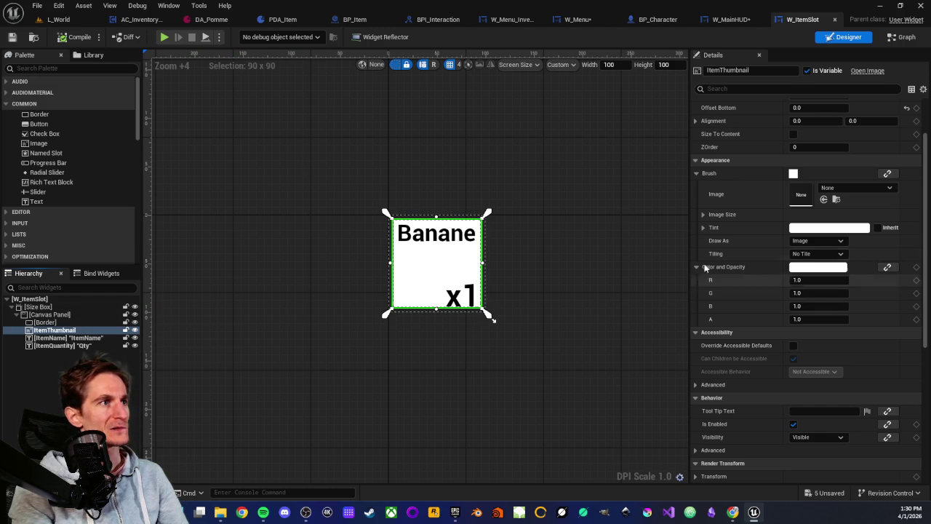
pyautogui.moveTo(815, 318); pyautogui.dragTo(778, 319)
pyautogui.click(808, 320)
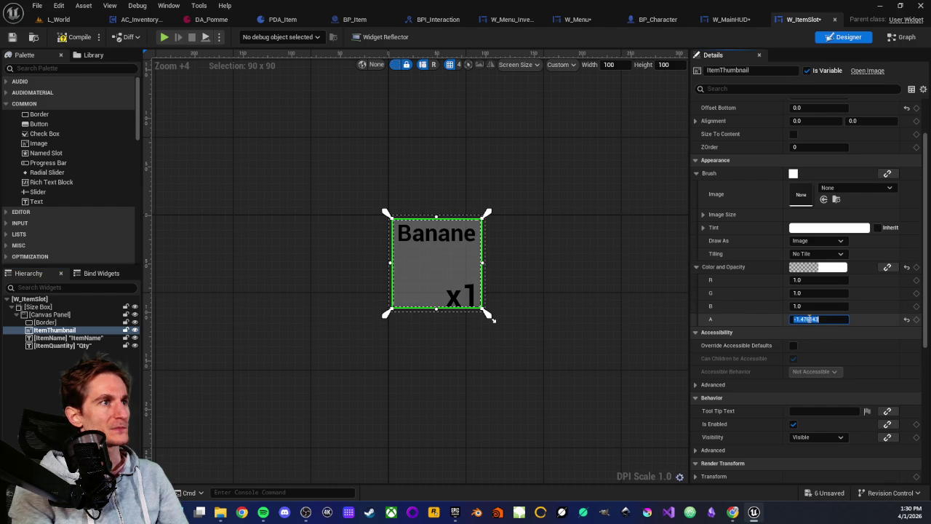
pyautogui.click(635, 280)
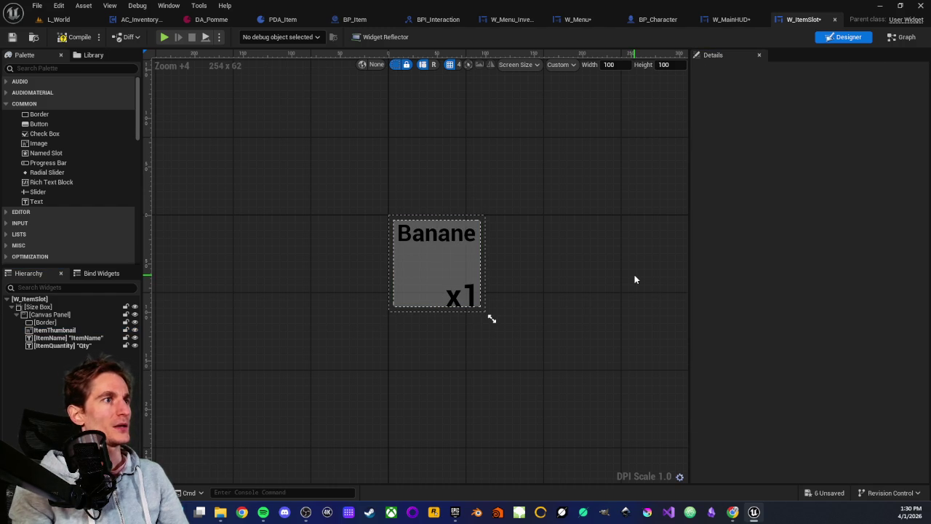
pyautogui.click(21, 37)
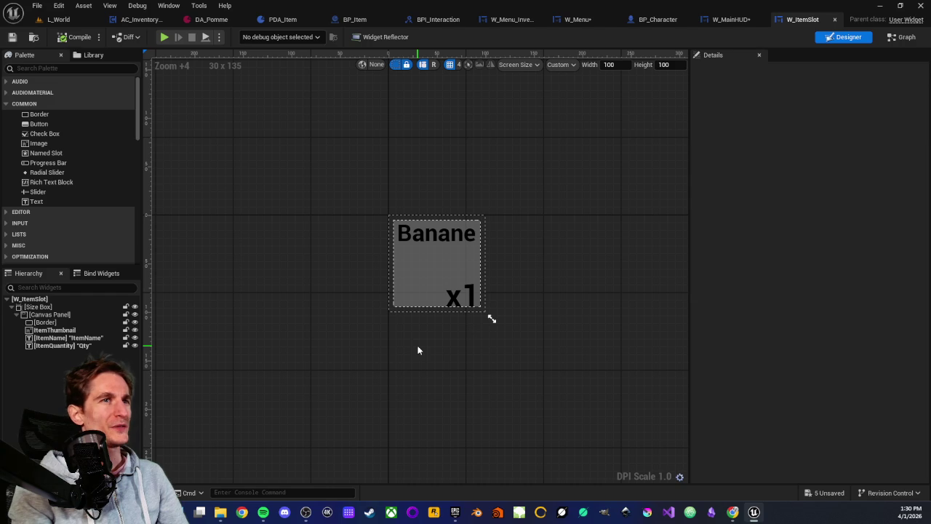
# - Start a Play From Here session in the L_World level
pyautogui.click(69, 20)
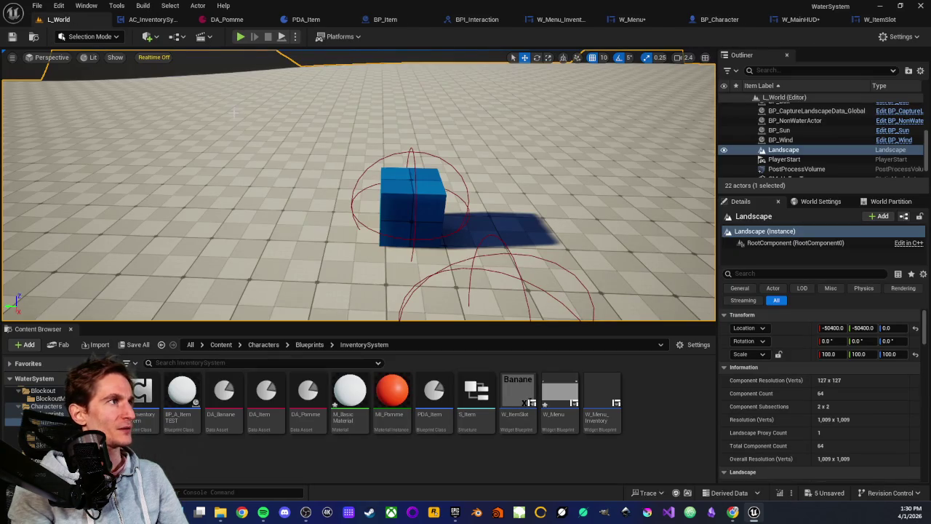
pyautogui.rightClick(262, 233)
pyautogui.click(291, 490)
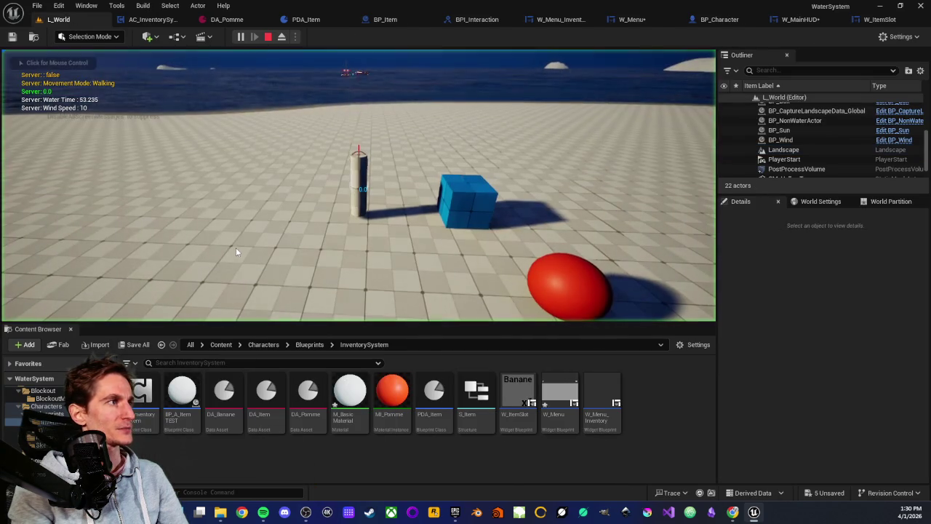
# - Pick up the blue cube, toggle the inventory open and closed, then stop and return to W_ItemSlot
pyautogui.press('s')
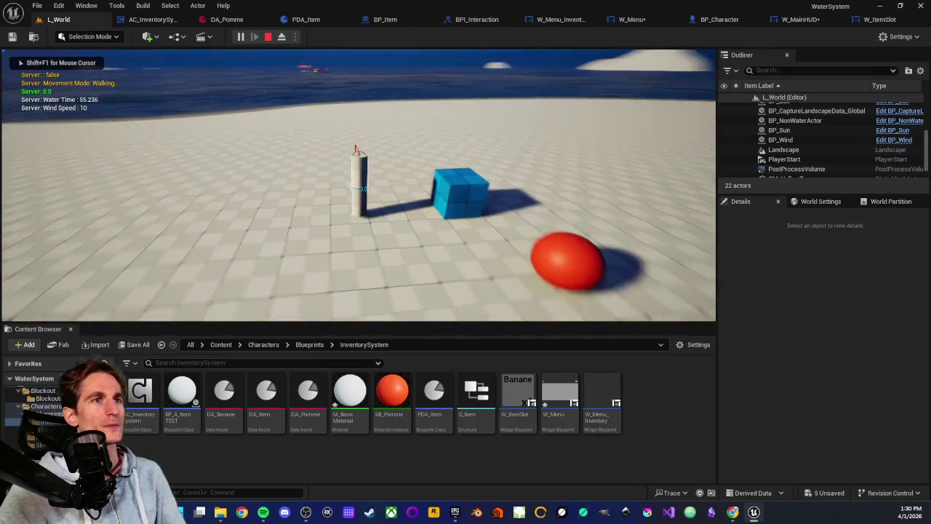
pyautogui.press('w')
pyautogui.press('e')
pyautogui.press('i')
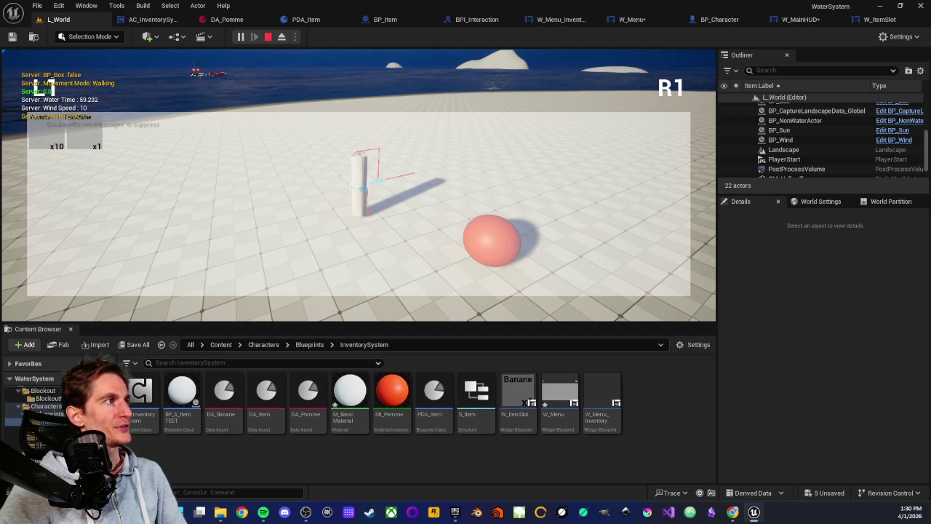
pyautogui.press('i')
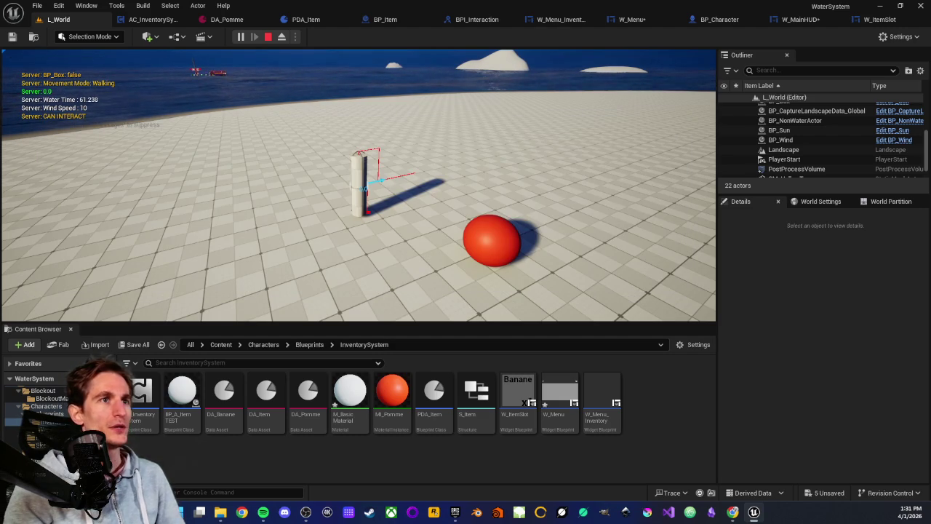
pyautogui.press('Escape')
pyautogui.click(674, 95)
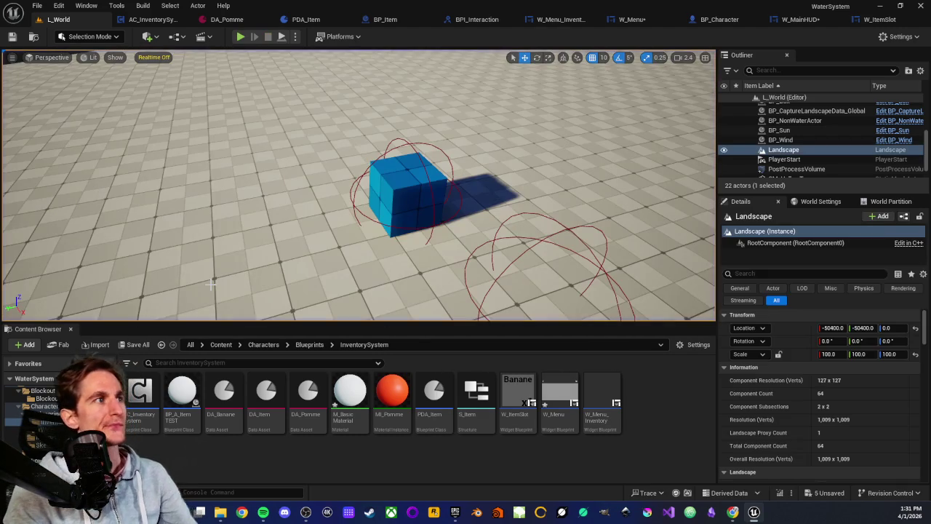
pyautogui.click(872, 21)
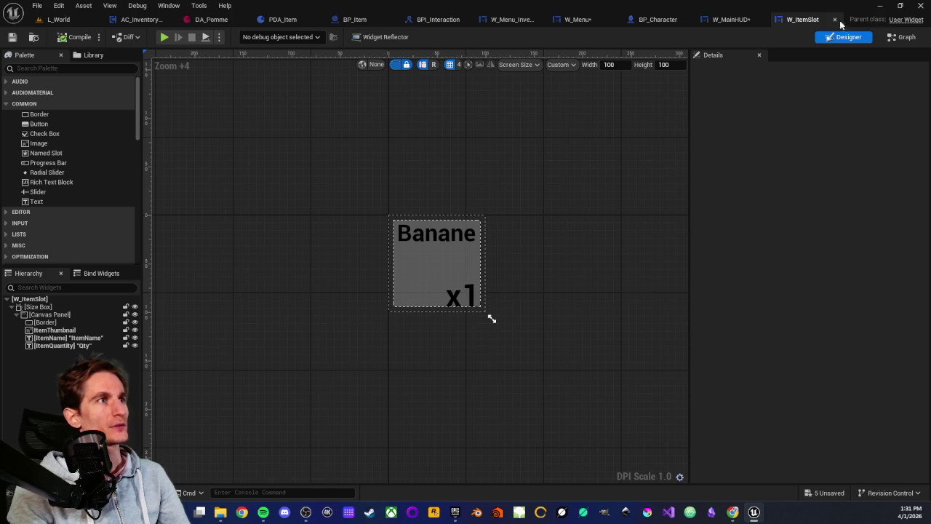
# - Set the ItemThumbnail opacity to 1.0 so it is fully opaque white
pyautogui.click(55, 329)
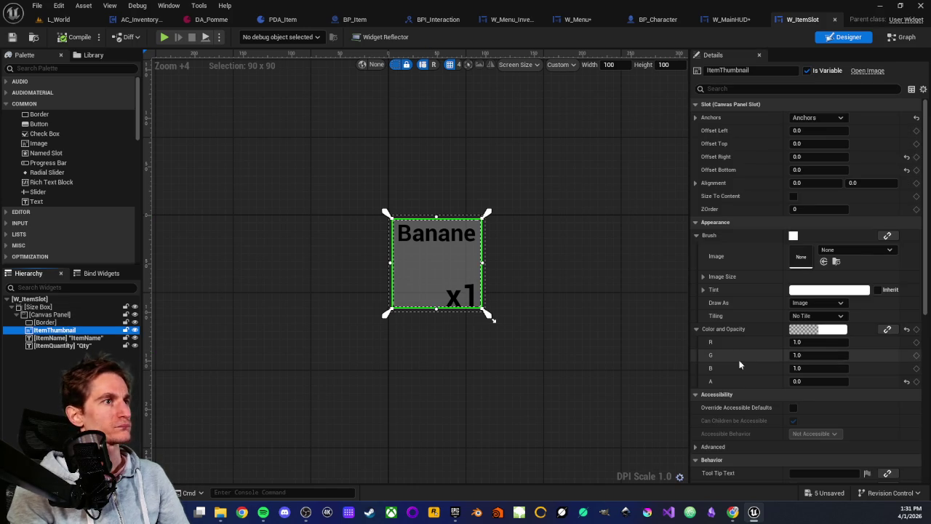
pyautogui.click(804, 380)
pyautogui.write('1')
pyautogui.press('Return')
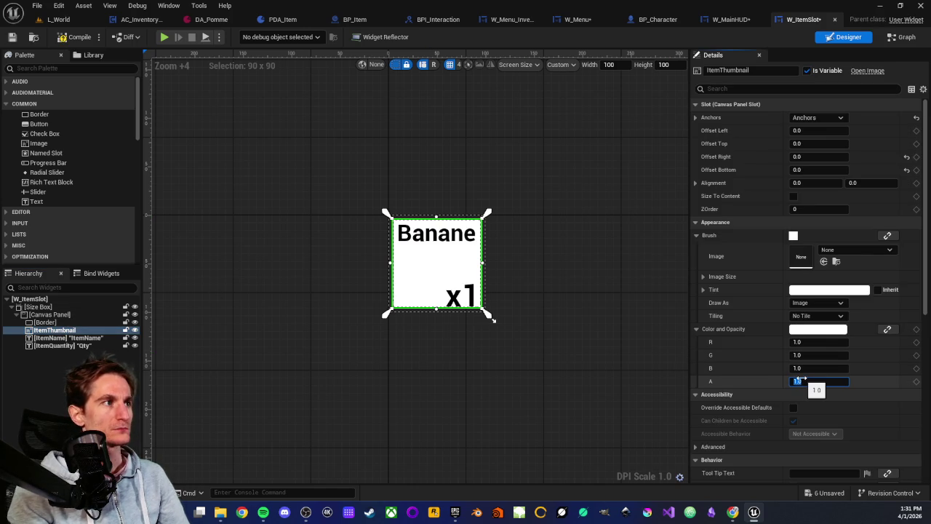
pyautogui.click(621, 360)
# - Keep the thumbnail's Draw As set to Image and save W_ItemSlot
pyautogui.click(473, 273)
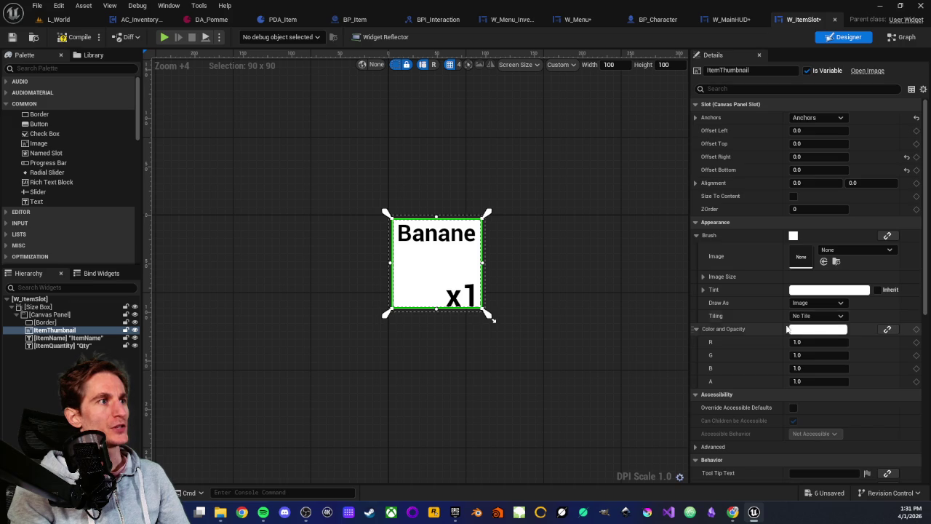
pyautogui.click(841, 303)
pyautogui.click(841, 305)
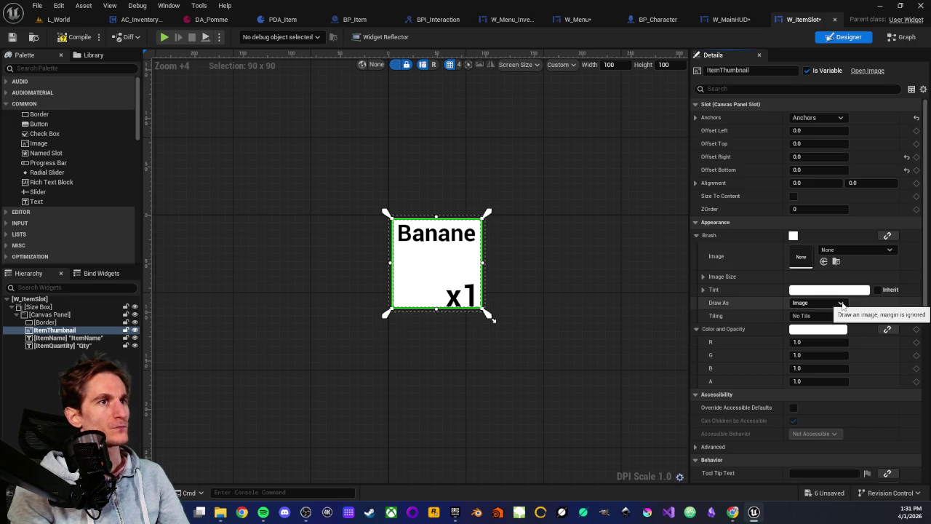
pyautogui.click(574, 284)
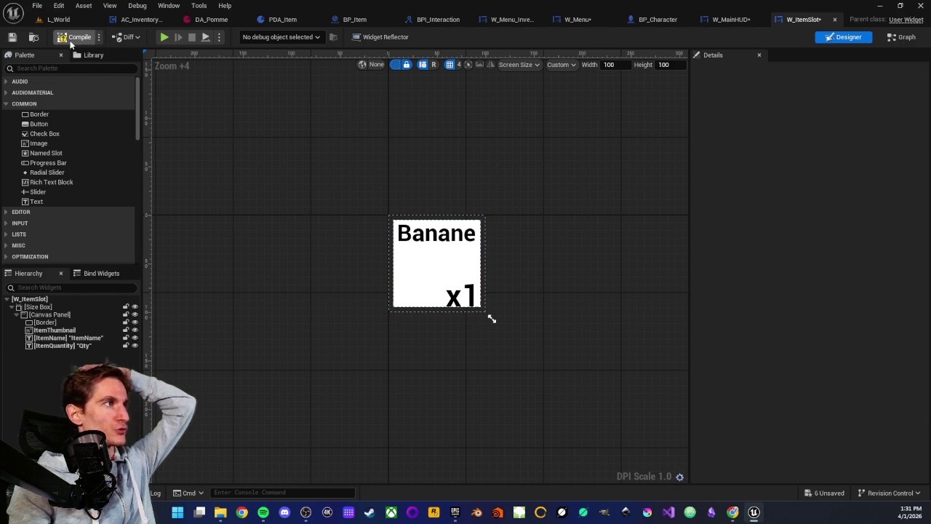
pyautogui.click(12, 37)
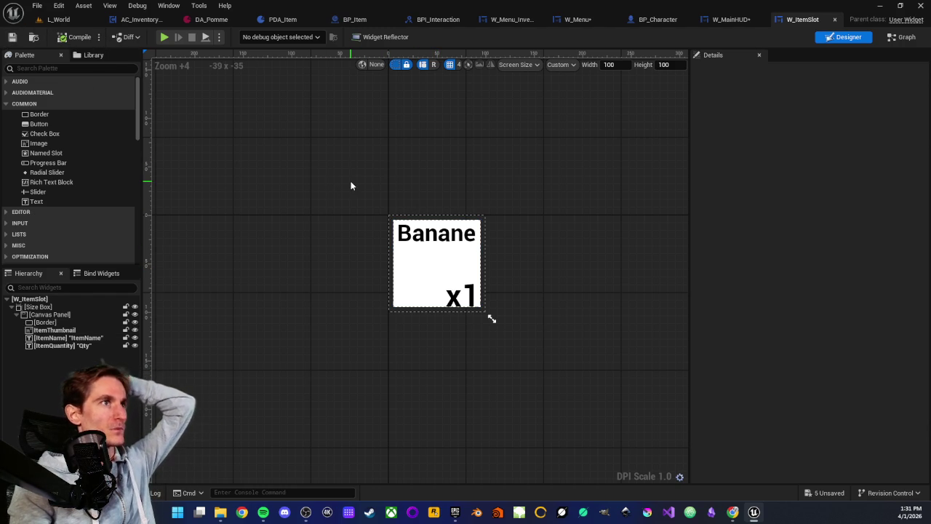
pyautogui.click(52, 20)
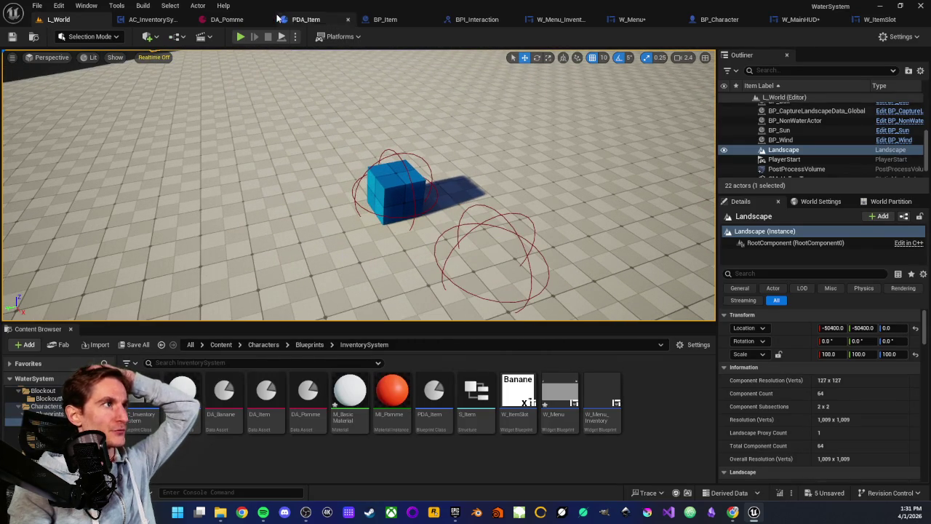
# - Remove the DA_Pomme default entry from the Items map in AC_InventorySystem, leaving 0 elements
pyautogui.click(153, 20)
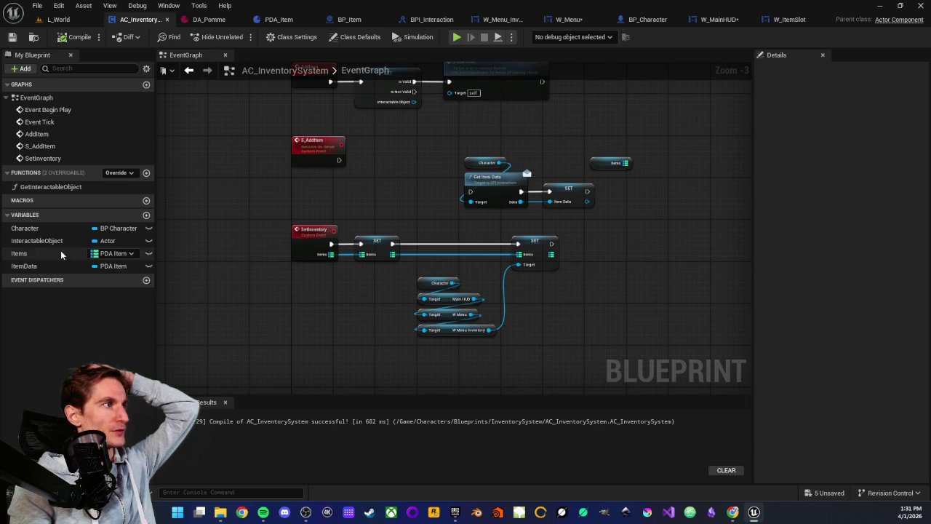
pyautogui.click(19, 253)
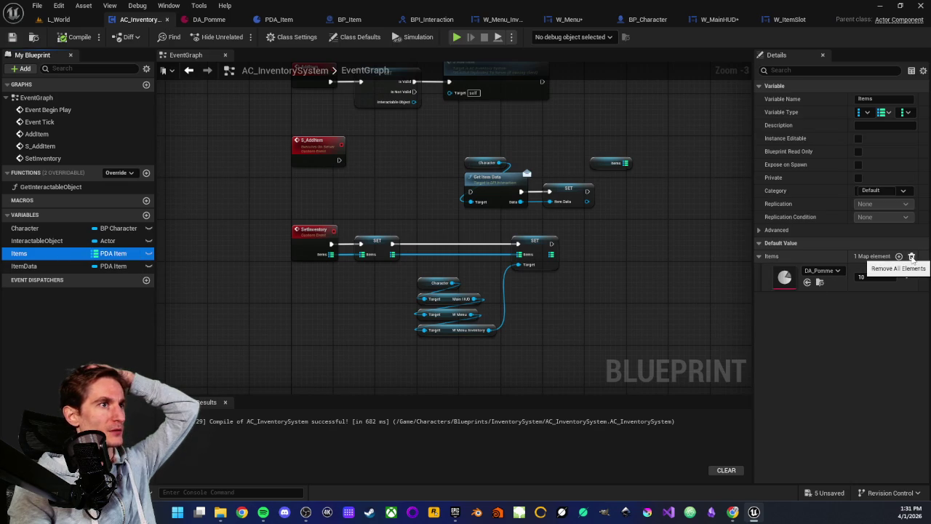
pyautogui.click(912, 257)
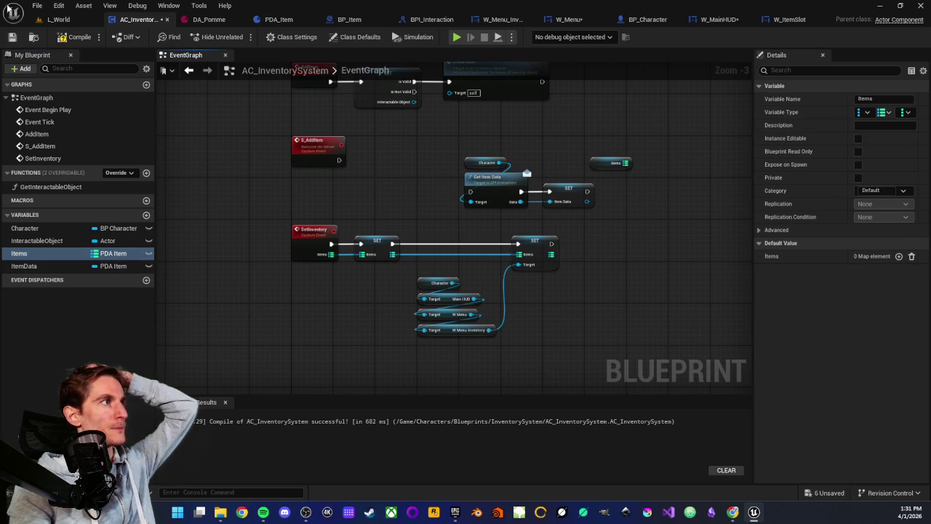
pyautogui.click(56, 19)
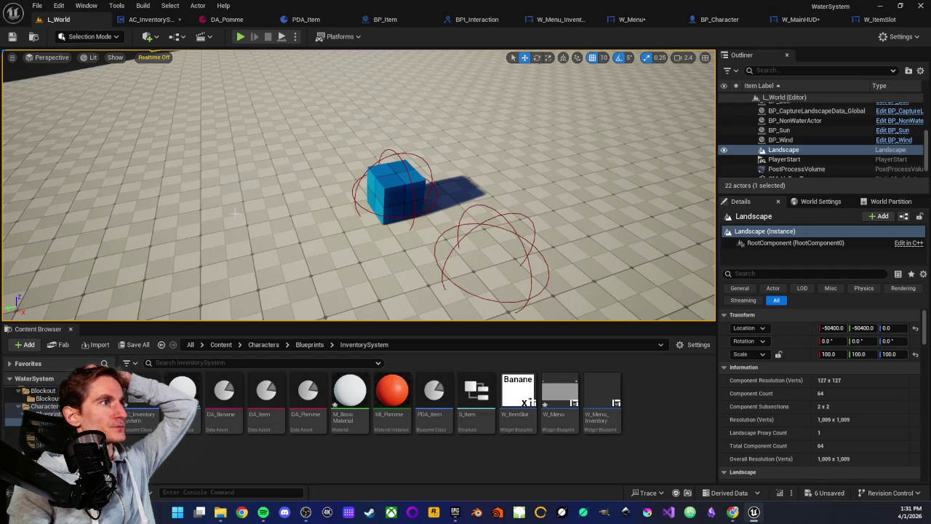
pyautogui.scroll(-2, 281, 266)
pyautogui.rightClick(282, 266)
pyautogui.click(320, 491)
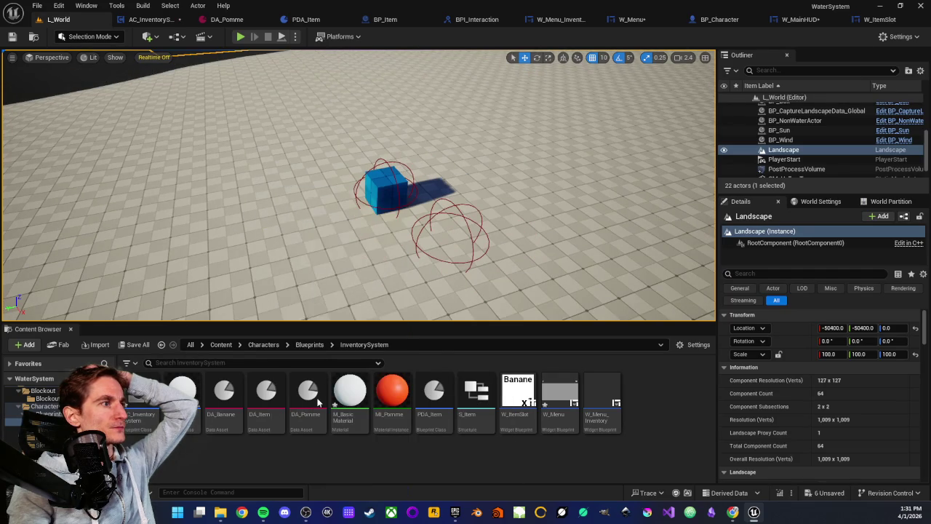
pyautogui.press('w')
pyautogui.press('s')
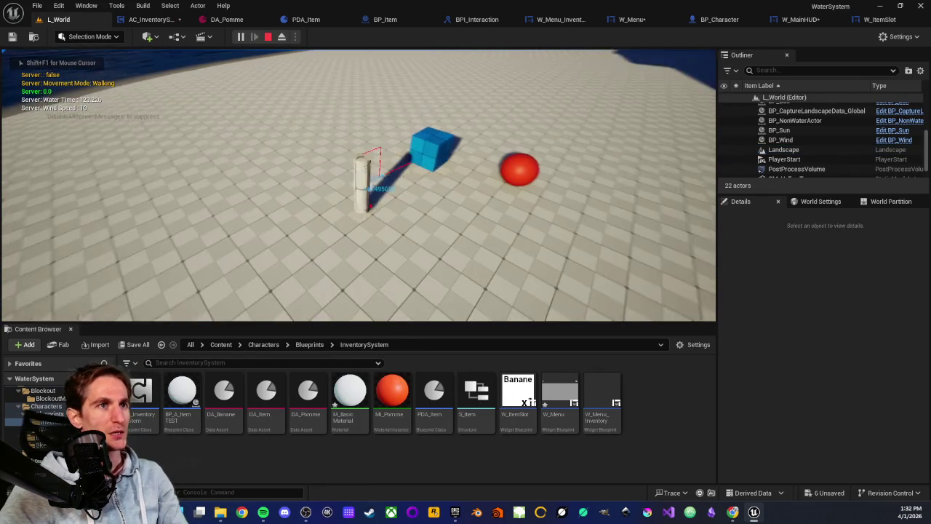
pyautogui.press('w')
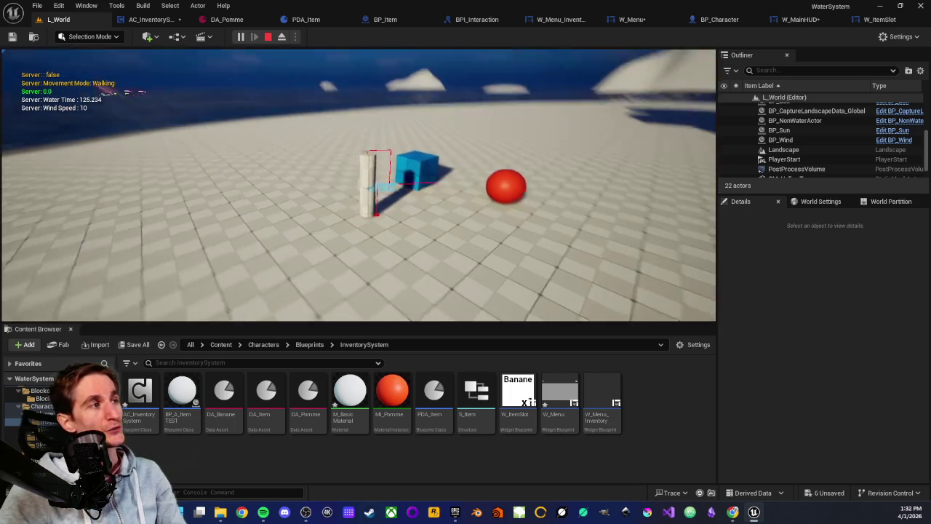
pyautogui.press('d')
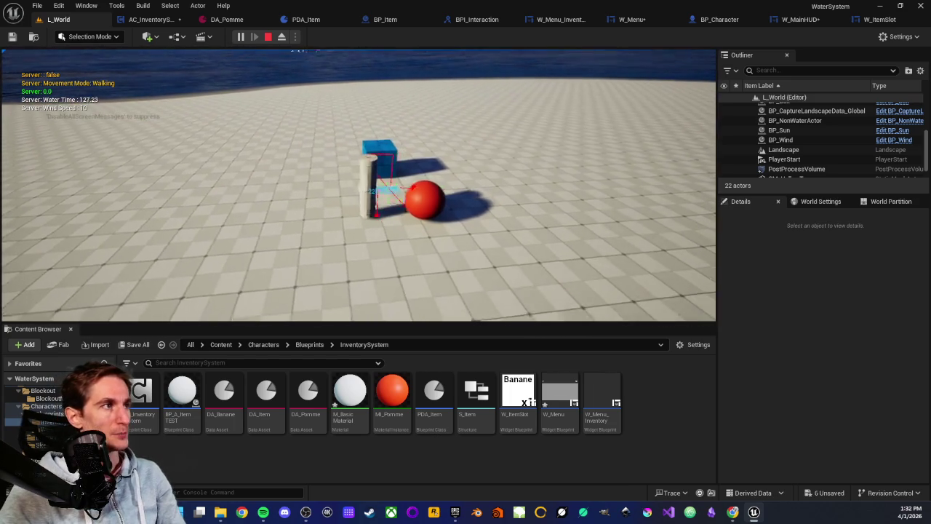
pyautogui.press('e')
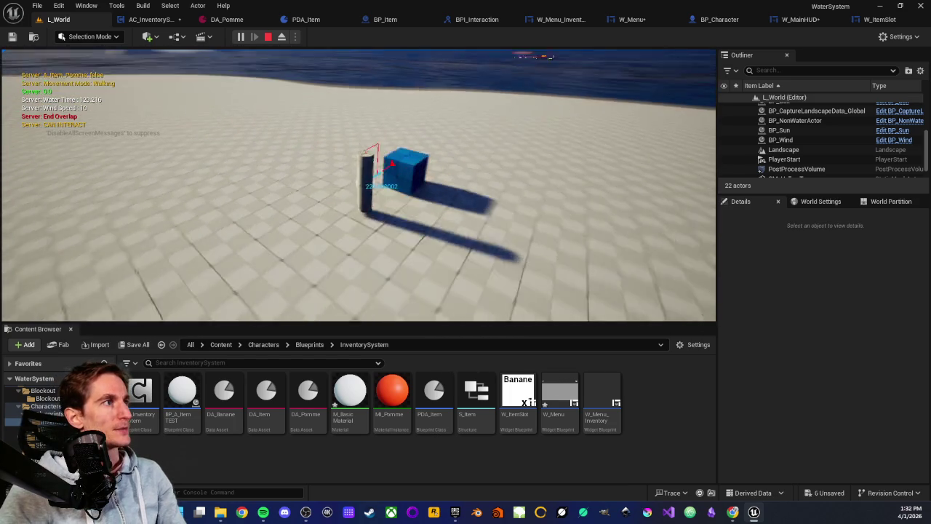
pyautogui.press('e')
pyautogui.press('i')
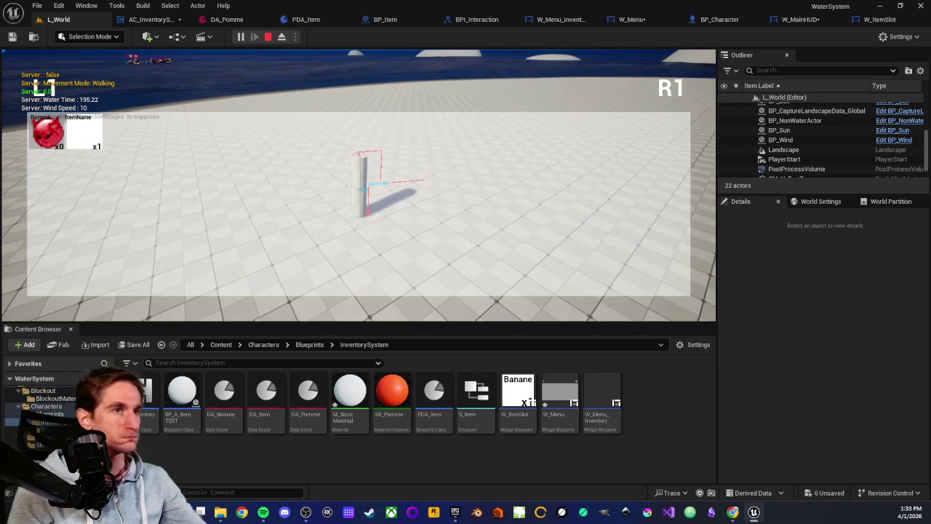
pyautogui.press('Escape')
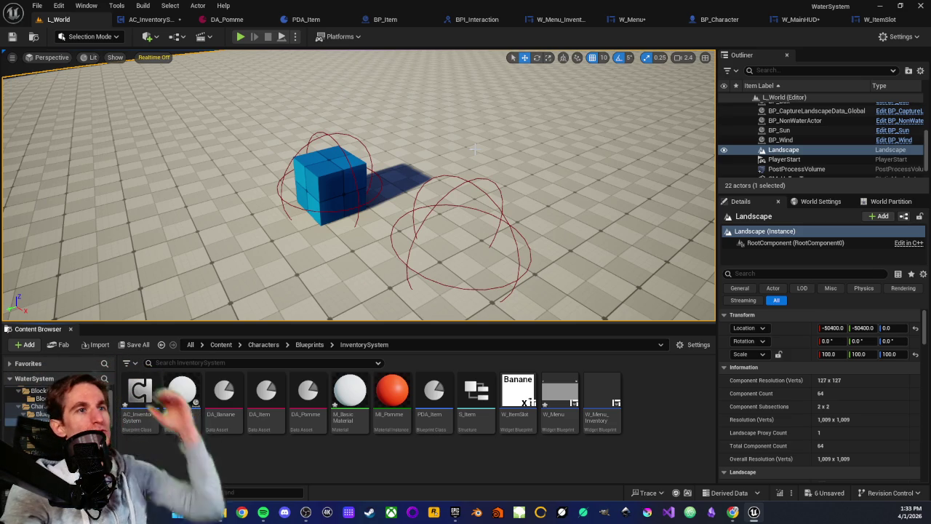
# - Frame the blue cube and red sphere in the viewport and Play From Here beside them
pyautogui.moveTo(312, 159)
pyautogui.mouseDown()
pyautogui.moveTo(306, 192)
pyautogui.moveTo(244, 183)
pyautogui.moveTo(262, 200)
pyautogui.mouseUp()
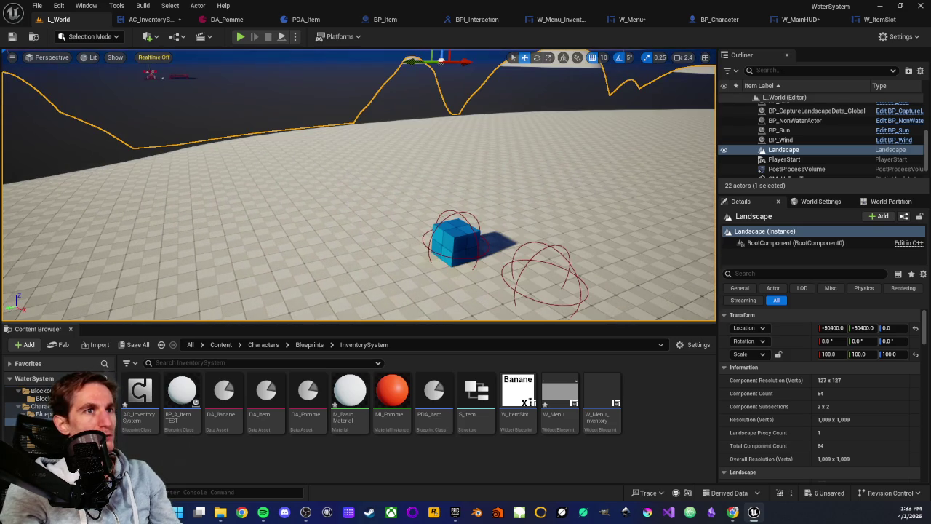
pyautogui.moveTo(217, 173)
pyautogui.mouseDown()
pyautogui.moveTo(218, 157)
pyautogui.moveTo(217, 173)
pyautogui.mouseUp()
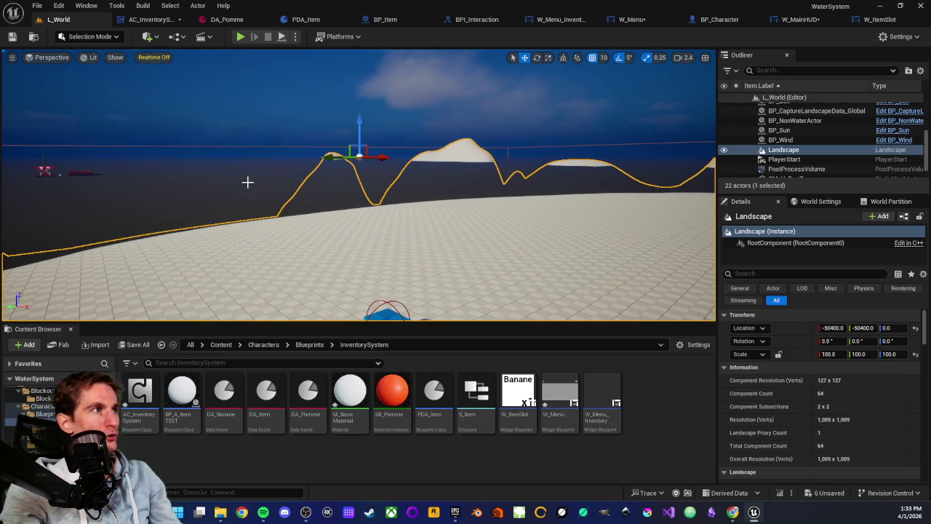
pyautogui.moveTo(406, 146); pyautogui.dragTo(405, 167)
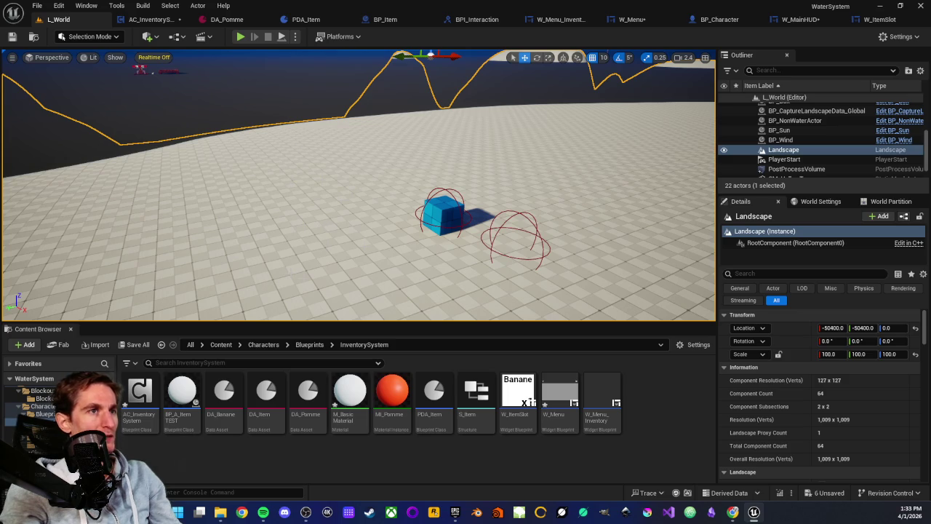
pyautogui.moveTo(405, 167)
pyautogui.mouseDown()
pyautogui.moveTo(418, 167)
pyautogui.moveTo(420, 142)
pyautogui.mouseUp()
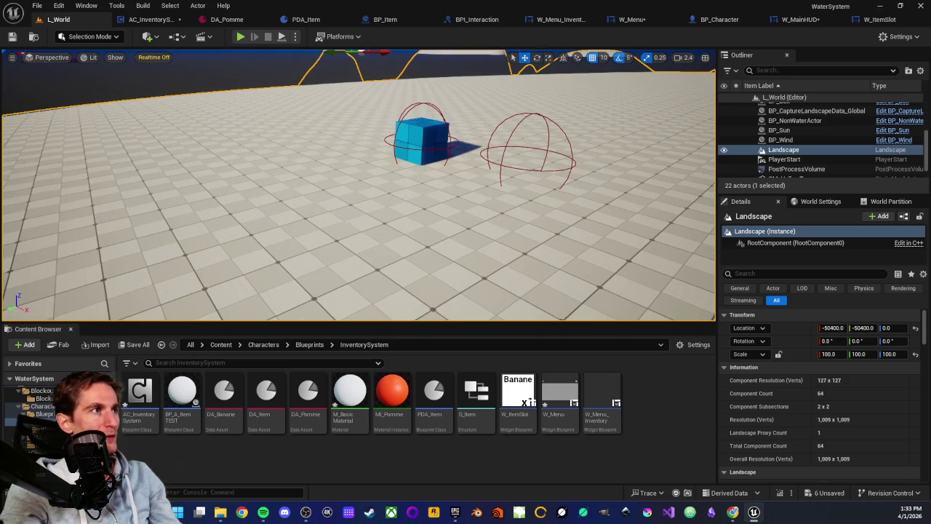
pyautogui.rightClick(350, 205)
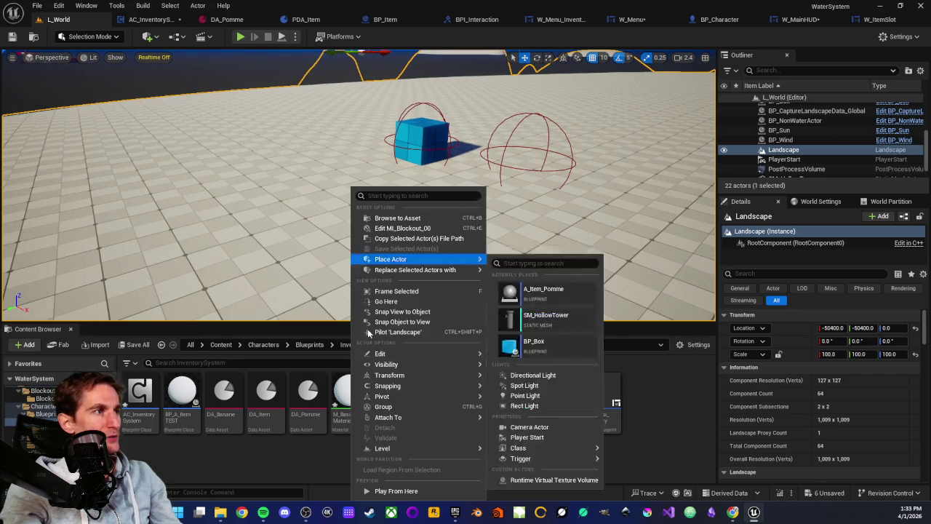
pyautogui.click(393, 491)
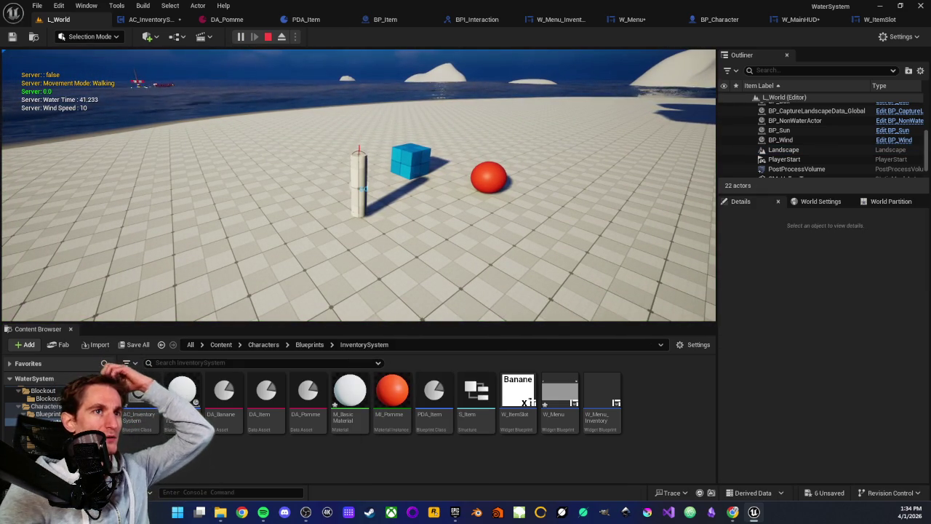
# - Walk into the blue cube, check the inventory slots, then end the play session with Esc
pyautogui.press('w')
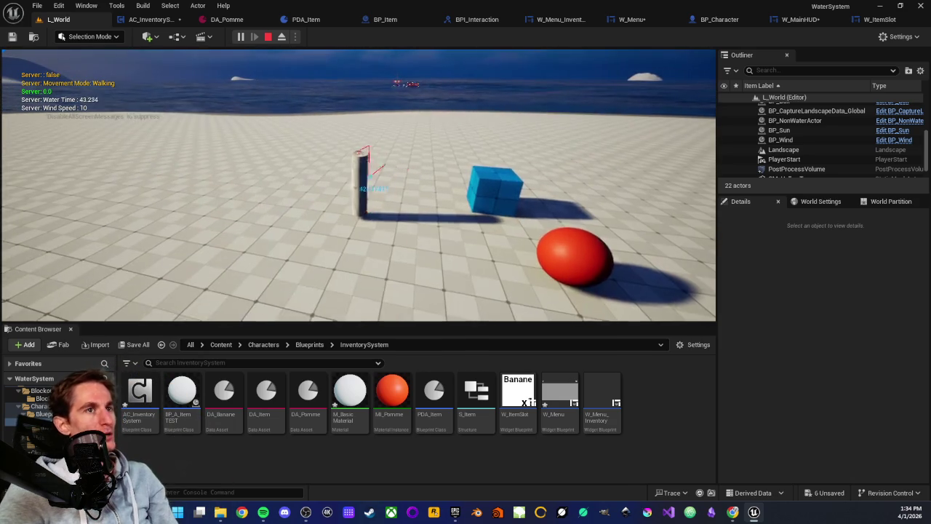
pyautogui.press('w')
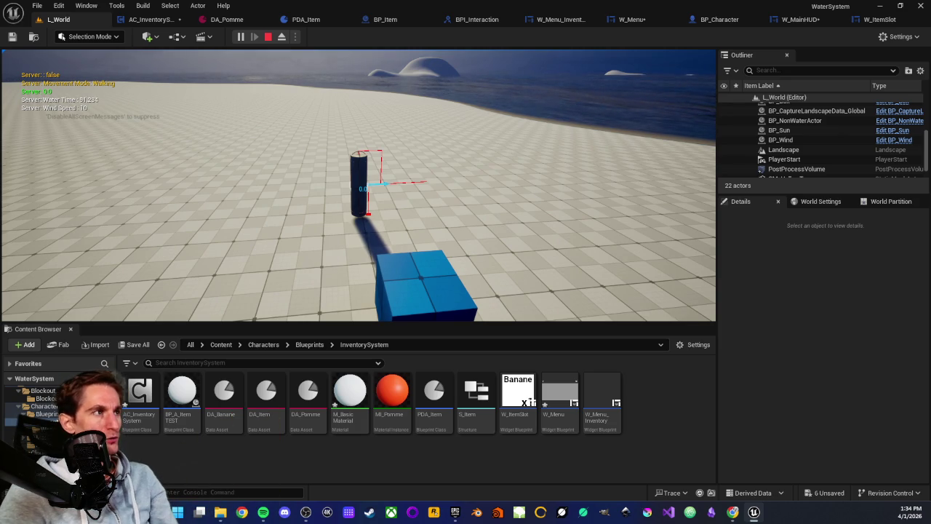
pyautogui.moveTo(466, 218)
pyautogui.moveTo(359, 186)
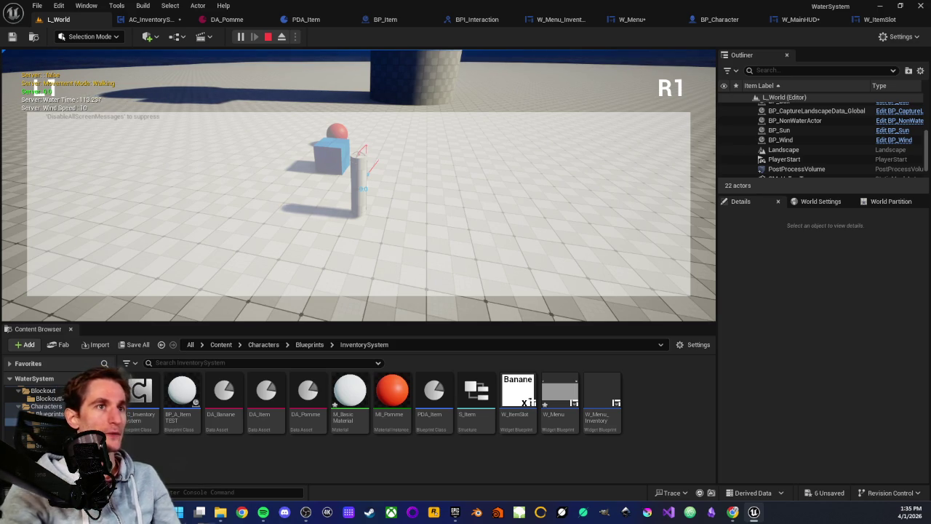
pyautogui.press('w')
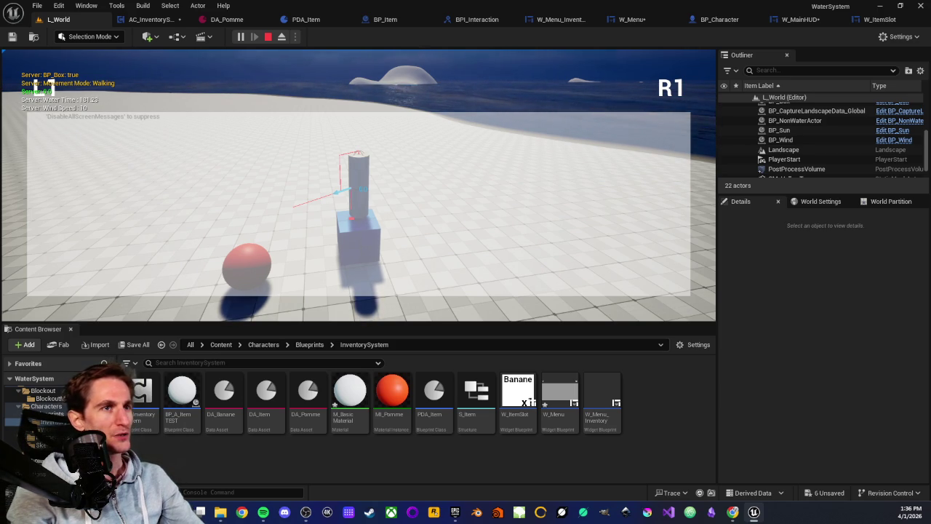
pyautogui.press('Escape')
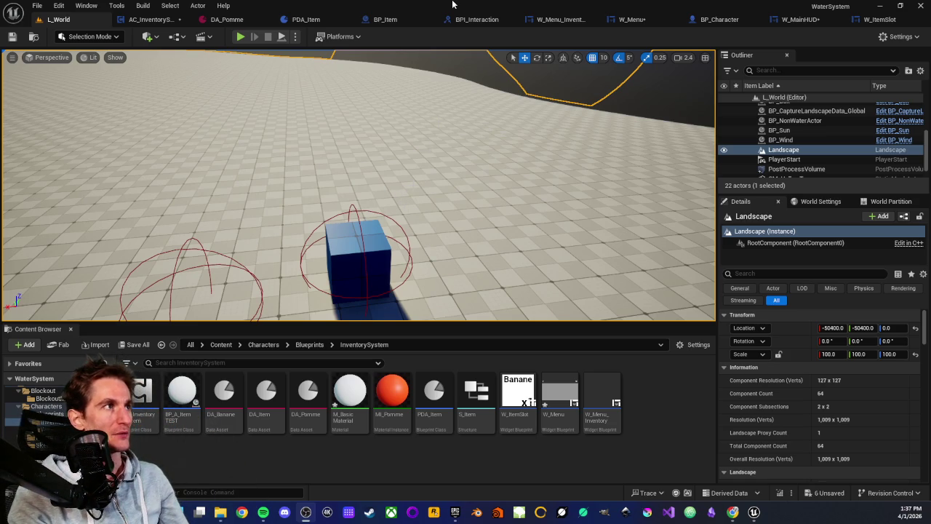
pyautogui.scroll(-4, 359, 186)
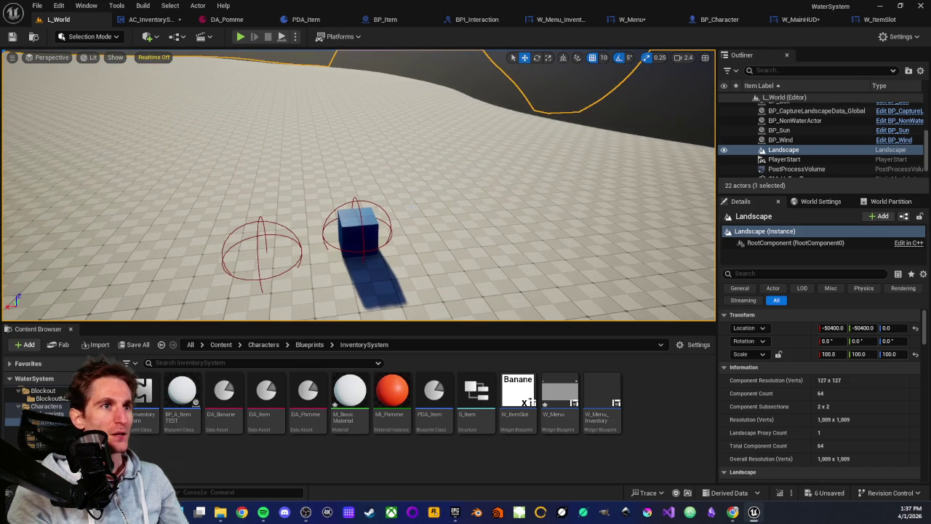
pyautogui.press('Left')
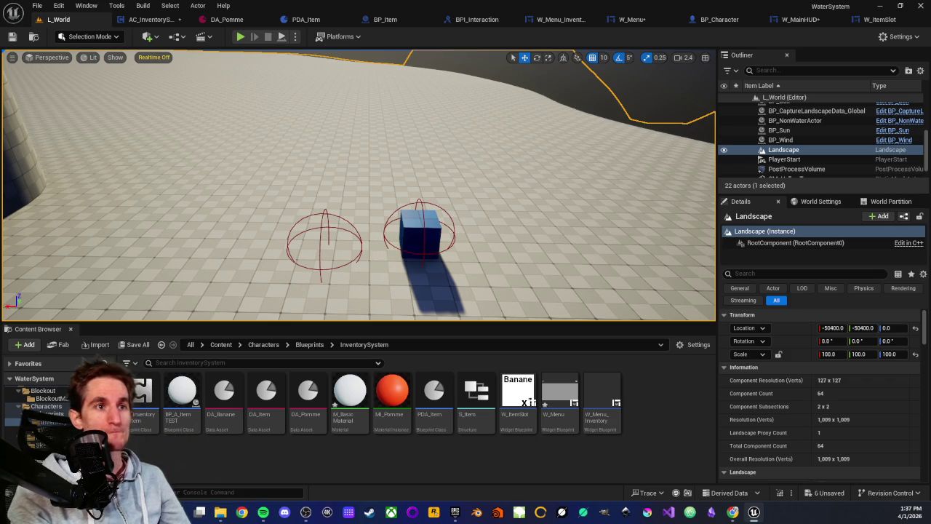
pyautogui.hotkey('alt', 'Tab')
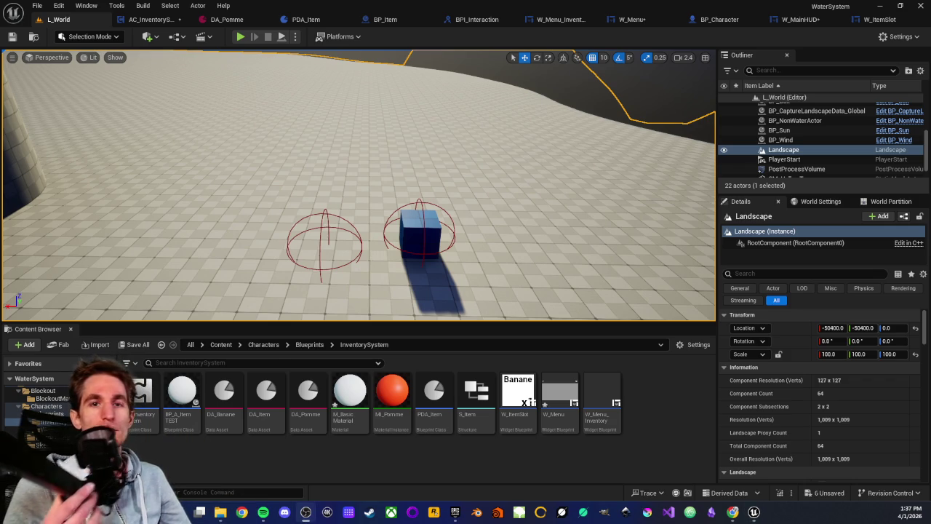
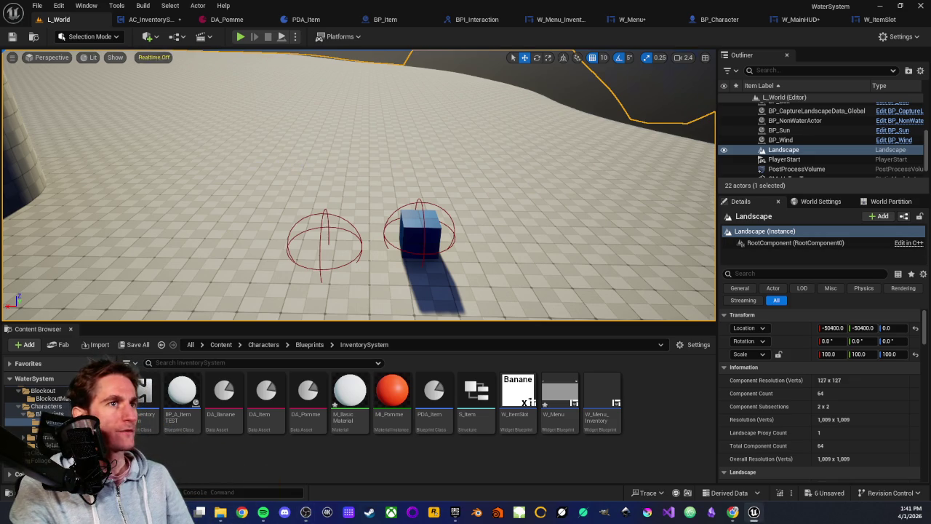
# - Bring up BP_Character's EventGraph and look over the BeginPlay setup and movement input nodes
pyautogui.scroll(-3, 359, 185)
pyautogui.scroll(5, 359, 186)
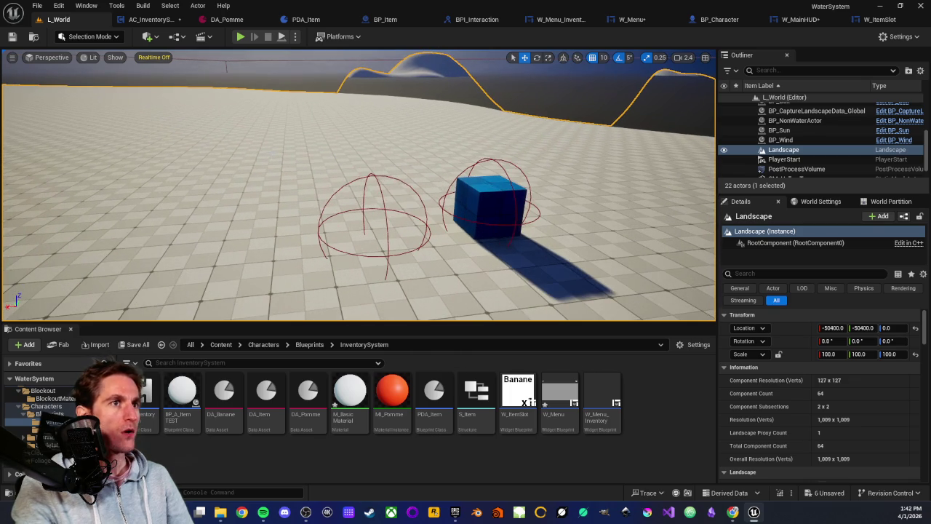
pyautogui.scroll(-1, 358, 186)
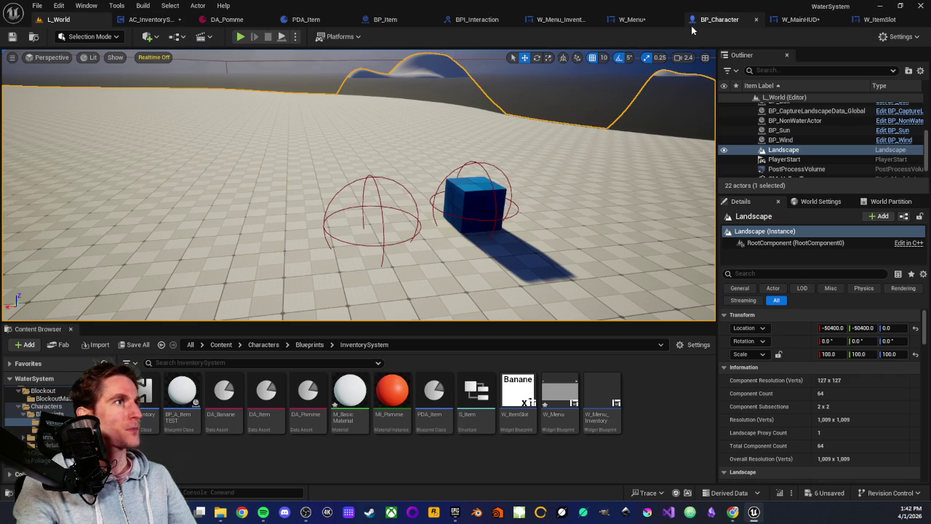
pyautogui.click(718, 19)
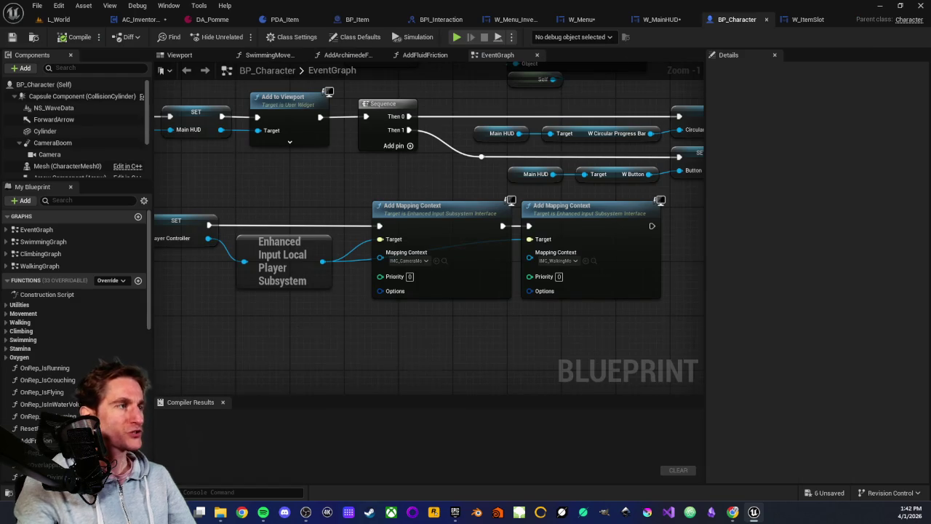
pyautogui.scroll(-3, 529, 320)
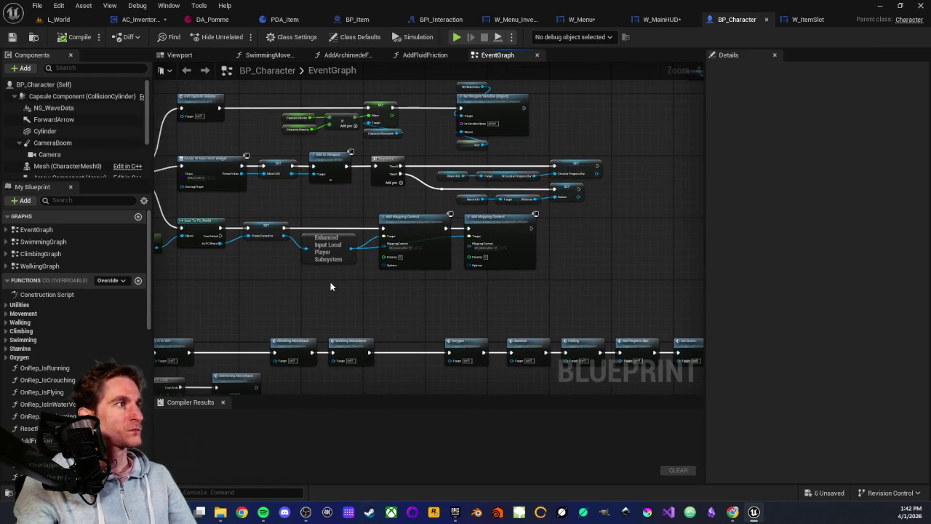
pyautogui.scroll(3, 327, 284)
pyautogui.moveTo(459, 320); pyautogui.dragTo(389, 286)
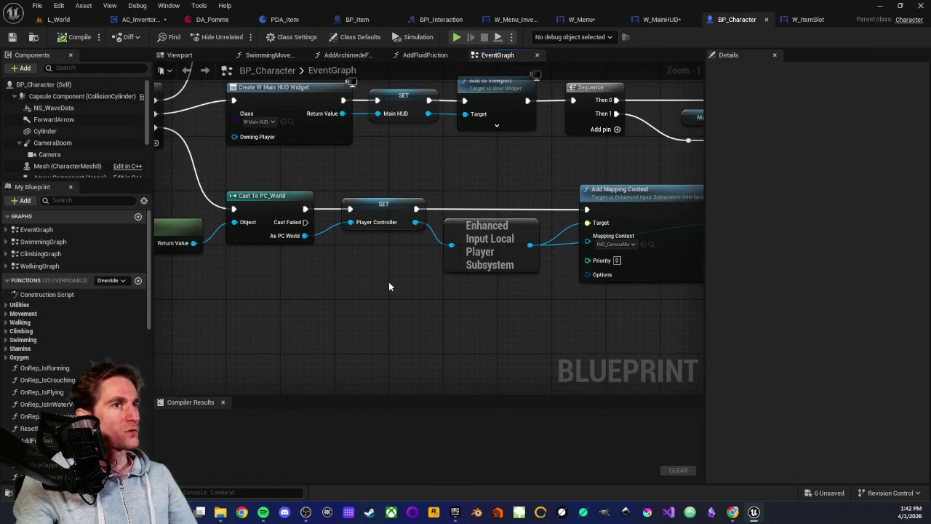
pyautogui.scroll(-2, 389, 287)
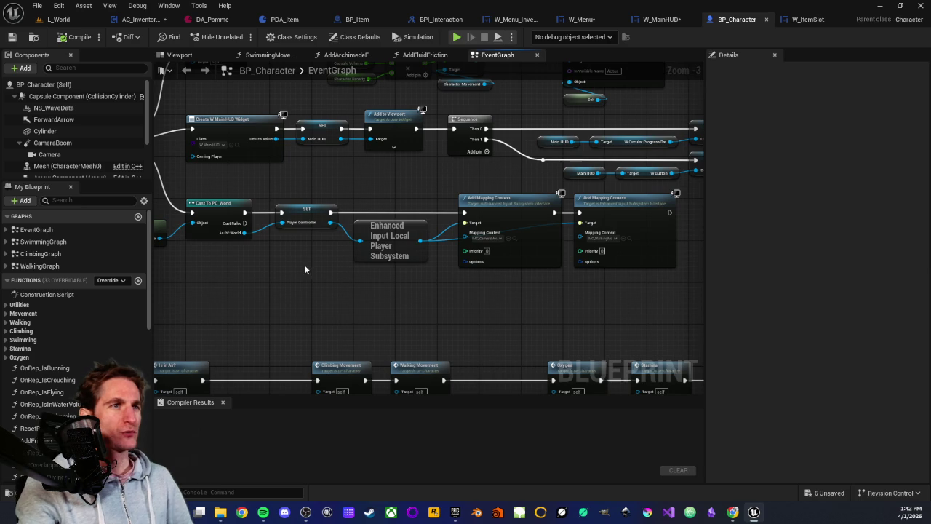
pyautogui.moveTo(301, 263)
pyautogui.mouseDown()
pyautogui.moveTo(336, 255)
pyautogui.moveTo(422, 298)
pyautogui.moveTo(386, 244)
pyautogui.moveTo(349, 328)
pyautogui.mouseUp()
pyautogui.scroll(3, 284, 328)
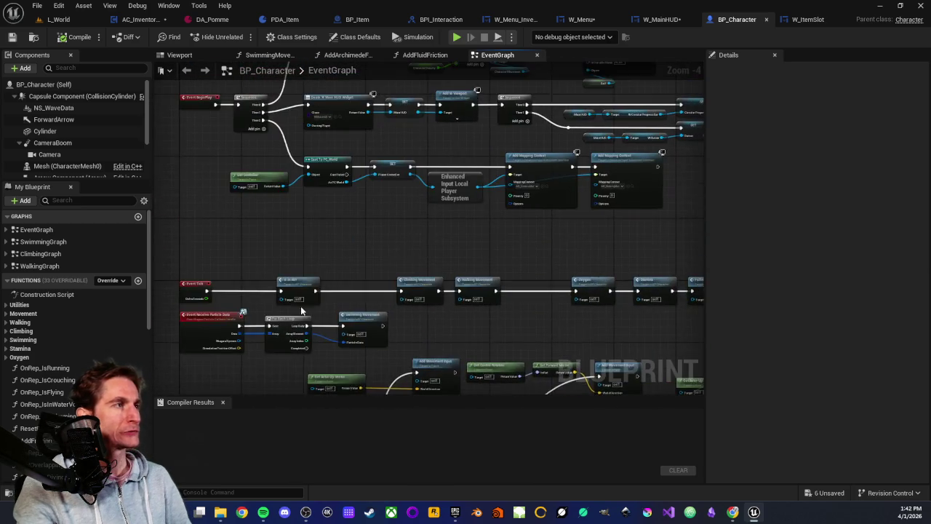
pyautogui.scroll(4, 316, 352)
pyautogui.scroll(-1, 291, 353)
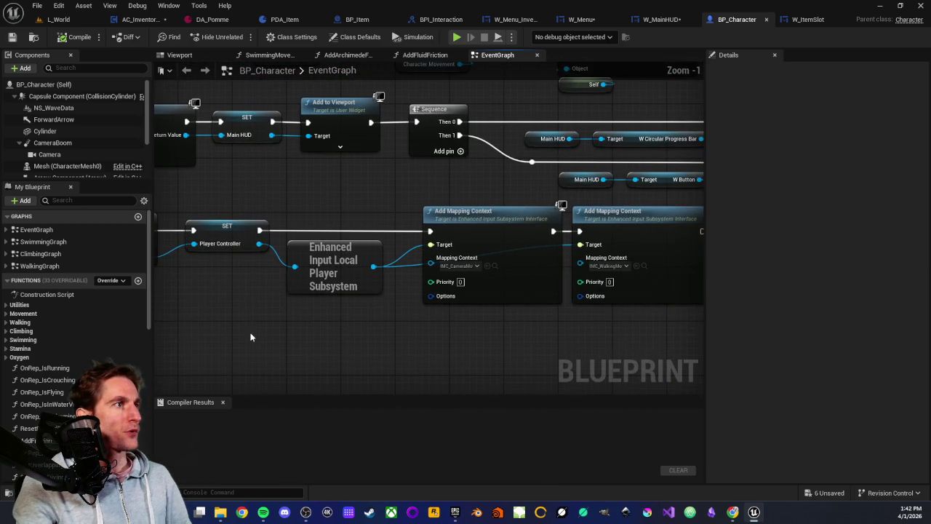
# - Review the subsystem and Add Mapping Context nodes, then the Get Controller, Cast and SET Player Controller chain
pyautogui.moveTo(332, 200)
pyautogui.mouseDown()
pyautogui.moveTo(629, 340)
pyautogui.moveTo(618, 339)
pyautogui.mouseUp()
pyautogui.click(615, 339)
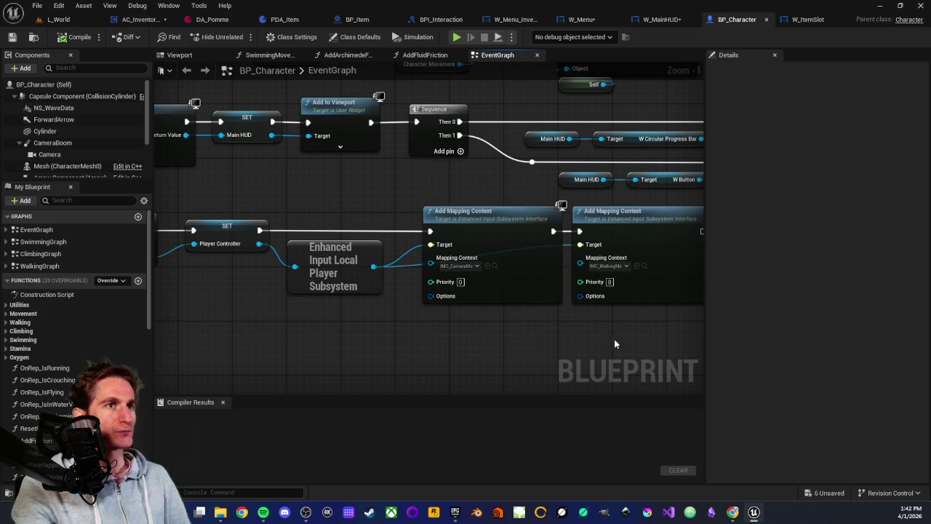
pyautogui.moveTo(434, 331); pyautogui.dragTo(550, 339)
pyautogui.moveTo(316, 196)
pyautogui.mouseDown()
pyautogui.moveTo(381, 346)
pyautogui.moveTo(362, 315)
pyautogui.mouseUp()
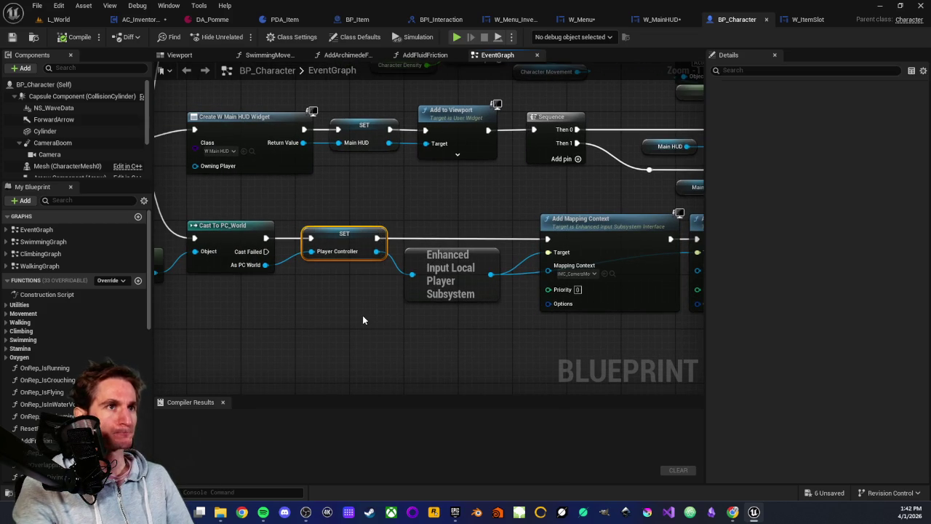
pyautogui.click(351, 291)
pyautogui.moveTo(214, 245); pyautogui.dragTo(359, 259)
pyautogui.moveTo(214, 245)
pyautogui.mouseDown()
pyautogui.moveTo(483, 317)
pyautogui.moveTo(436, 328)
pyautogui.moveTo(305, 316)
pyautogui.mouseUp()
pyautogui.scroll(1, 407, 326)
pyautogui.scroll(-1, 408, 326)
# - Inspect the Capsule Volume, Mass and Sequence nodes and the Create W Main HUD Widget node
pyautogui.moveTo(311, 262); pyautogui.dragTo(363, 319)
pyautogui.moveTo(284, 267)
pyautogui.mouseDown()
pyautogui.moveTo(509, 288)
pyautogui.moveTo(424, 304)
pyautogui.mouseUp()
pyautogui.scroll(1, 505, 293)
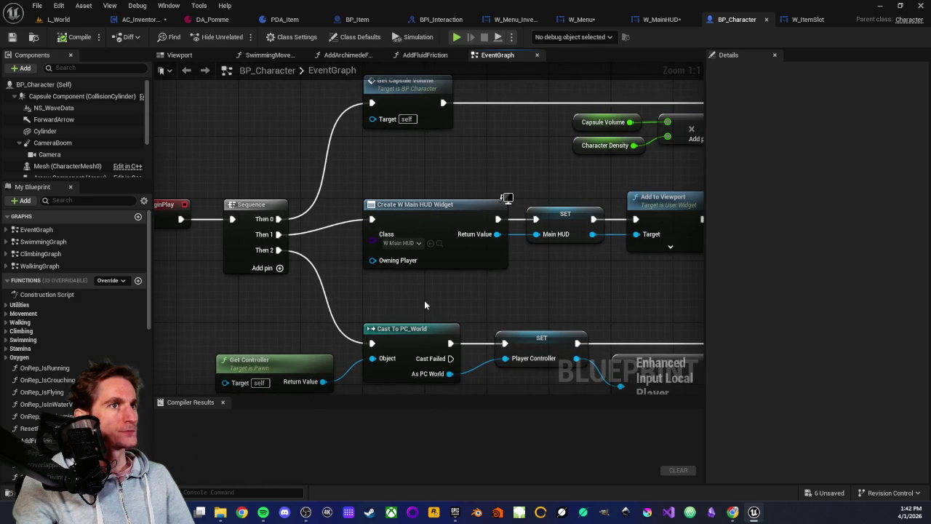
pyautogui.moveTo(585, 298); pyautogui.dragTo(609, 334)
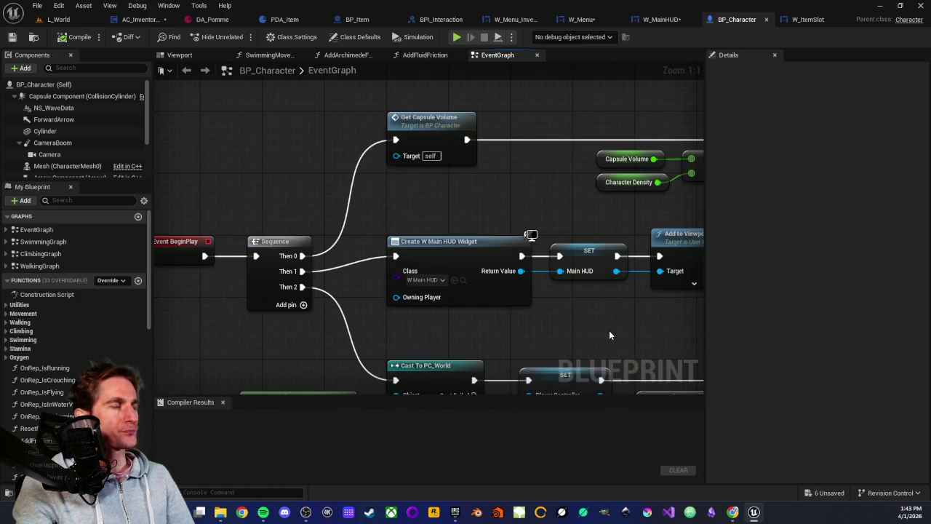
pyautogui.moveTo(433, 250); pyautogui.dragTo(392, 238)
pyautogui.moveTo(336, 217)
pyautogui.mouseDown()
pyautogui.moveTo(480, 298)
pyautogui.moveTo(482, 309)
pyautogui.moveTo(644, 316)
pyautogui.moveTo(419, 279)
pyautogui.mouseUp()
pyautogui.click(542, 294)
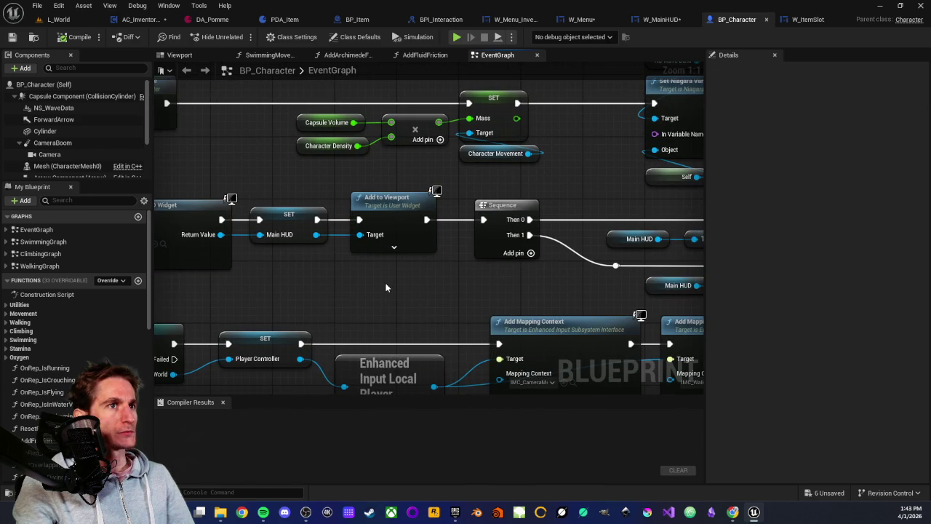
# - Review the SET Circular Progress Bar and Button nodes and the Create Widget, SET, Add to Viewport chain
pyautogui.moveTo(384, 287); pyautogui.dragTo(38, 252)
pyautogui.moveTo(527, 150); pyautogui.dragTo(526, 258)
pyautogui.click(526, 294)
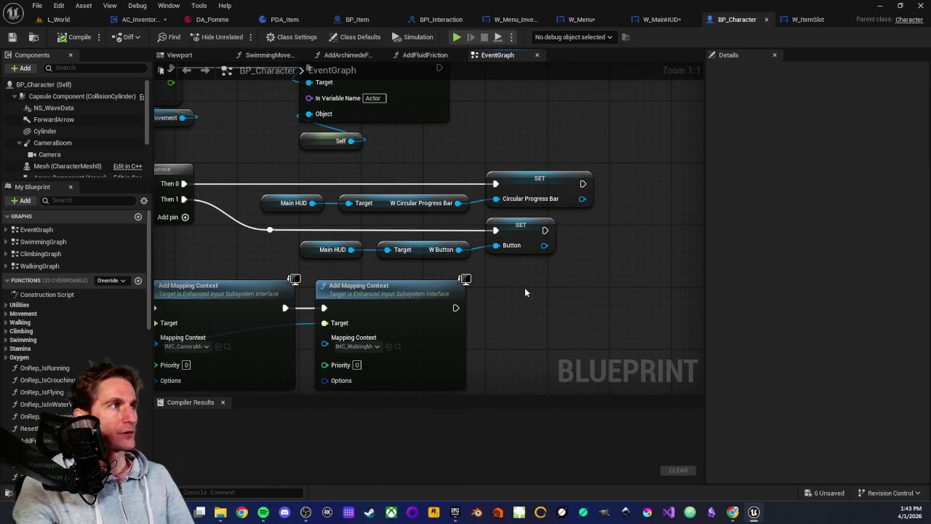
pyautogui.moveTo(254, 254)
pyautogui.mouseDown()
pyautogui.moveTo(414, 250)
pyautogui.moveTo(411, 256)
pyautogui.moveTo(634, 266)
pyautogui.mouseUp()
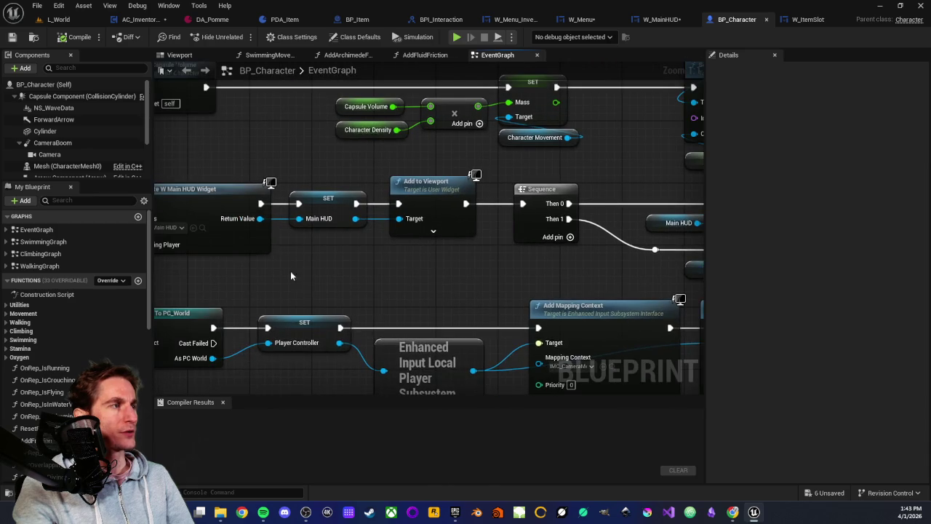
pyautogui.moveTo(286, 257); pyautogui.dragTo(429, 249)
pyautogui.moveTo(291, 160)
pyautogui.mouseDown()
pyautogui.moveTo(650, 265)
pyautogui.moveTo(643, 272)
pyautogui.mouseUp()
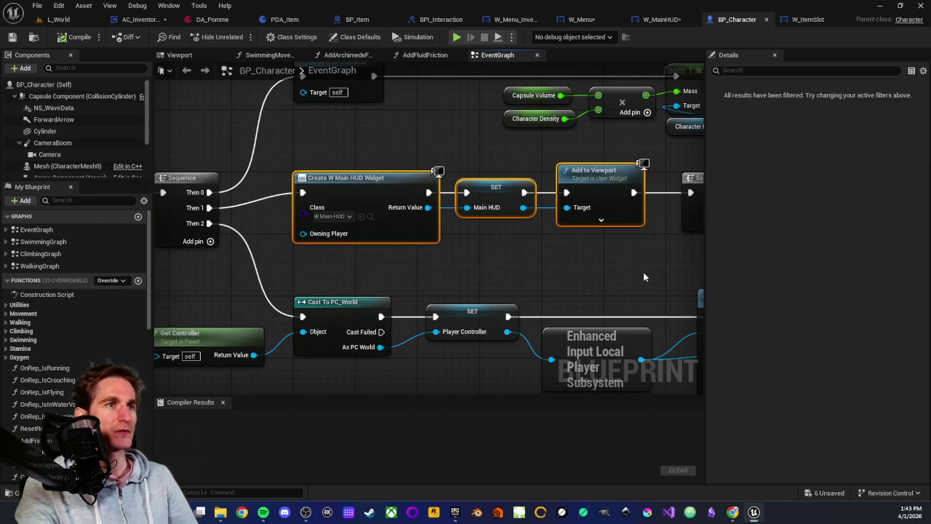
pyautogui.click(599, 250)
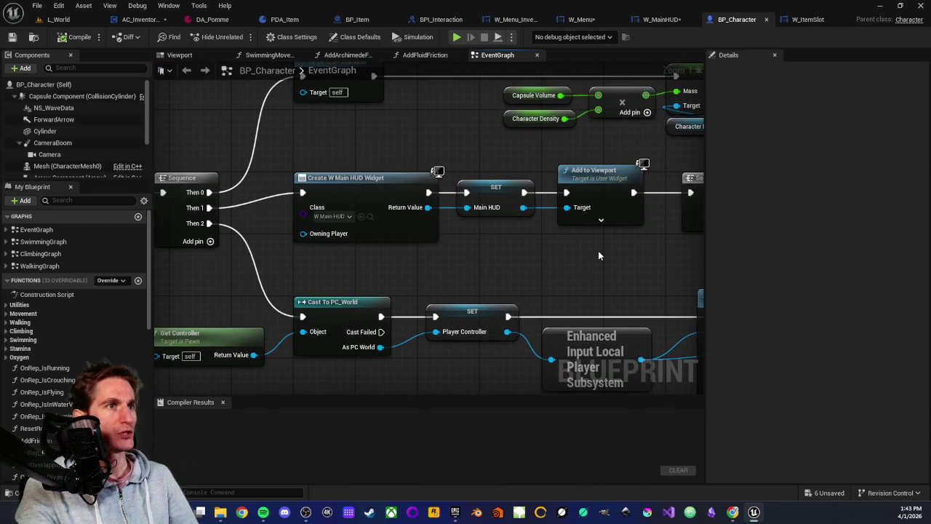
pyautogui.moveTo(599, 251); pyautogui.dragTo(436, 225)
pyautogui.moveTo(561, 223); pyautogui.dragTo(434, 245)
pyautogui.moveTo(469, 173)
pyautogui.mouseDown()
pyautogui.moveTo(368, 184)
pyautogui.moveTo(582, 279)
pyautogui.moveTo(682, 282)
pyautogui.moveTo(691, 273)
pyautogui.moveTo(675, 287)
pyautogui.mouseUp()
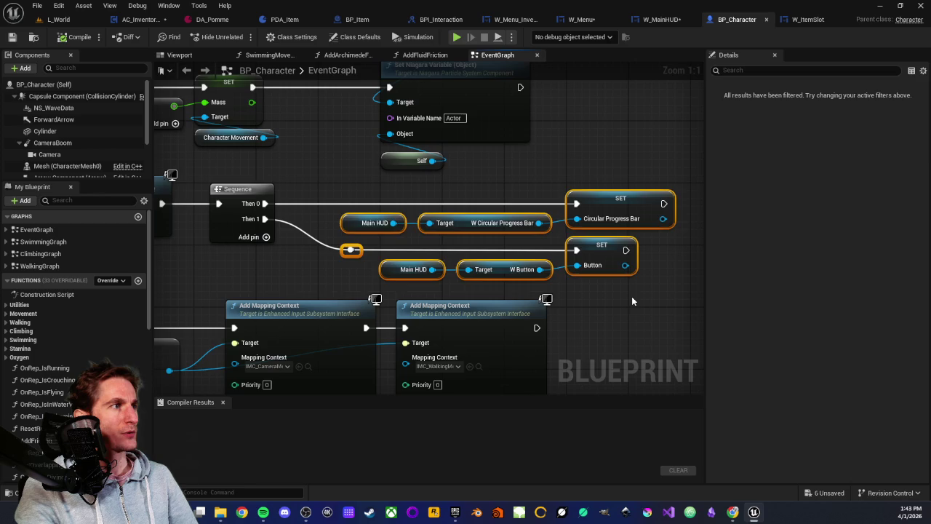
pyautogui.click(631, 296)
pyautogui.moveTo(482, 177)
pyautogui.mouseDown()
pyautogui.moveTo(518, 322)
pyautogui.moveTo(538, 322)
pyautogui.mouseUp()
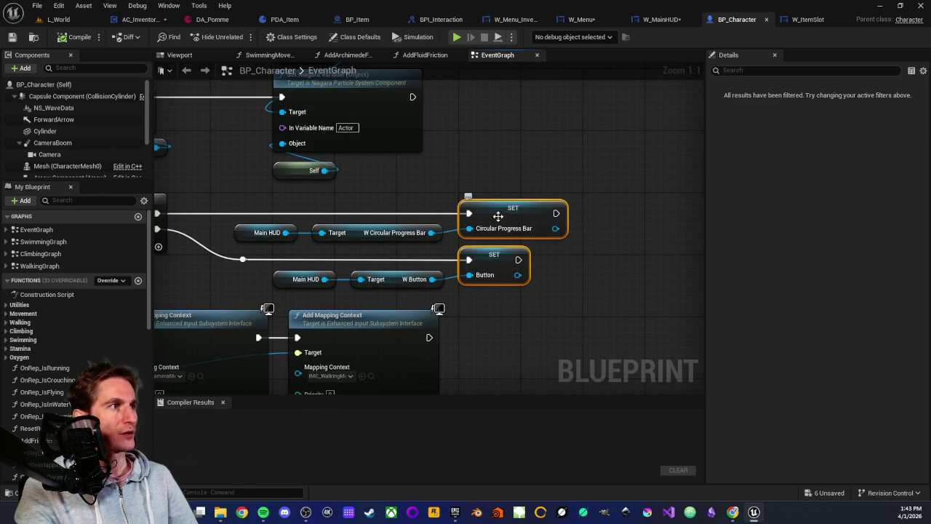
pyautogui.click(487, 207)
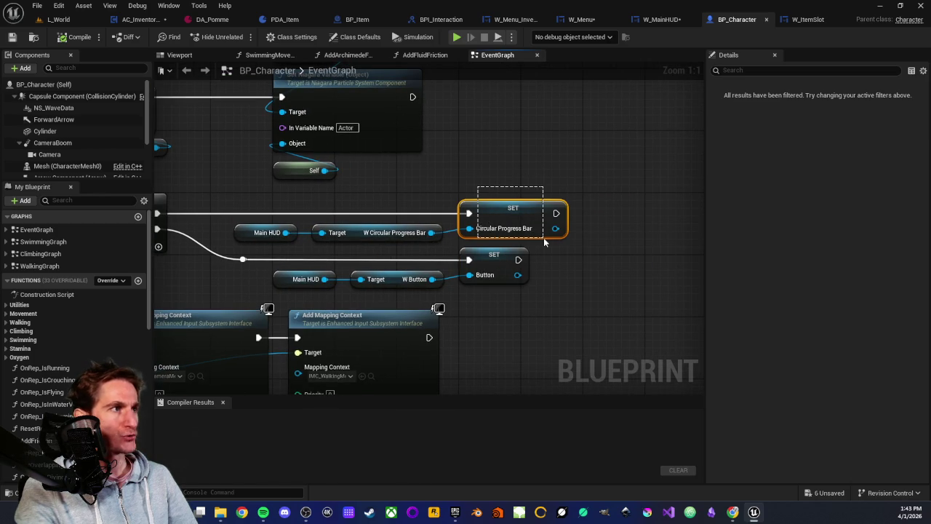
pyautogui.moveTo(498, 331)
pyautogui.mouseDown()
pyautogui.moveTo(508, 256)
pyautogui.moveTo(496, 322)
pyautogui.moveTo(510, 311)
pyautogui.moveTo(508, 257)
pyautogui.mouseUp()
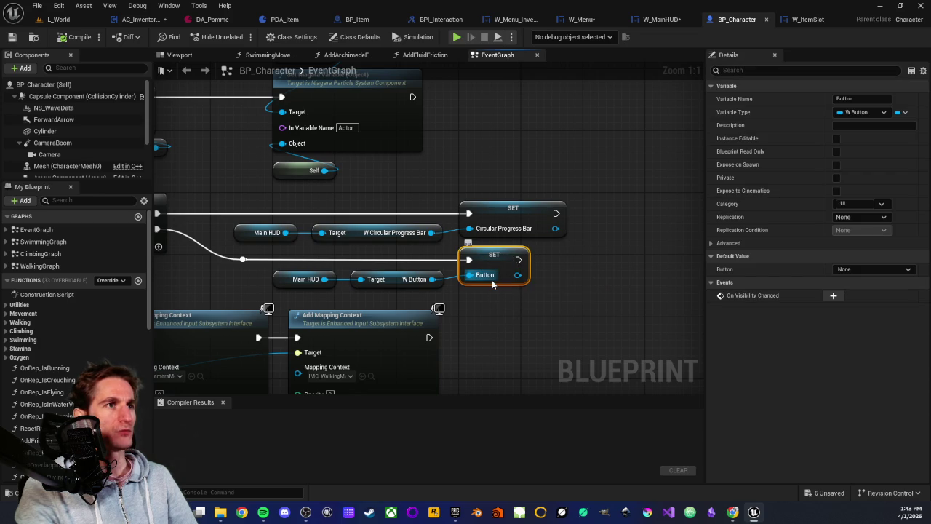
pyautogui.click(480, 299)
pyautogui.moveTo(489, 308)
pyautogui.mouseDown()
pyautogui.moveTo(497, 218)
pyautogui.moveTo(501, 253)
pyautogui.mouseUp()
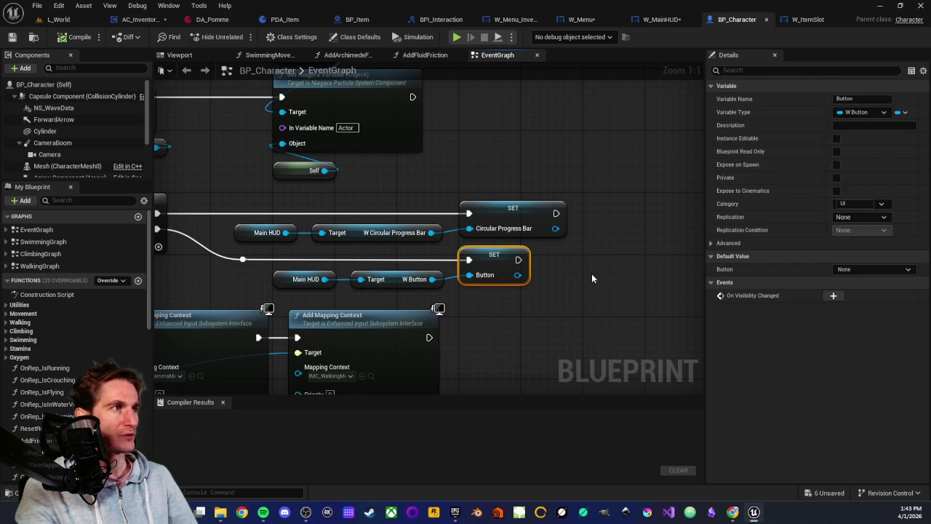
pyautogui.click(590, 276)
pyautogui.scroll(-2, 568, 259)
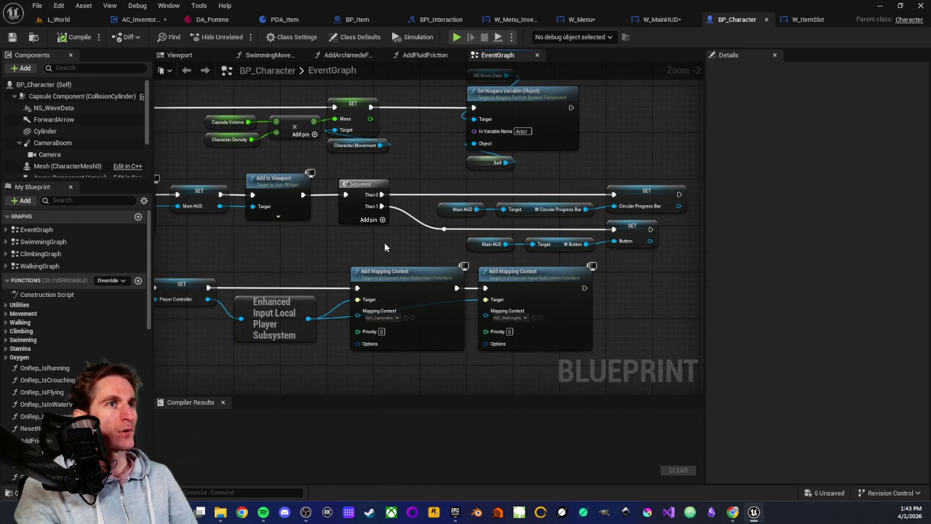
pyautogui.moveTo(308, 253); pyautogui.dragTo(424, 224)
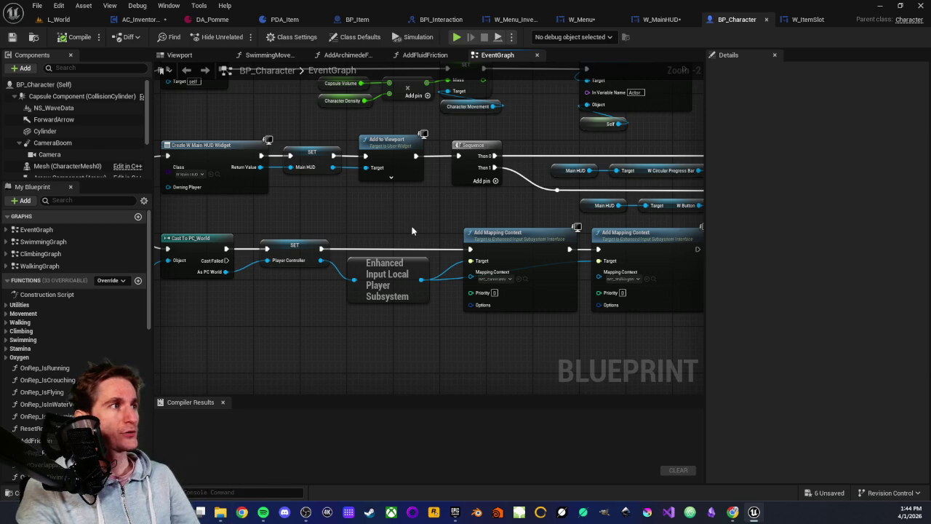
pyautogui.scroll(1, 358, 193)
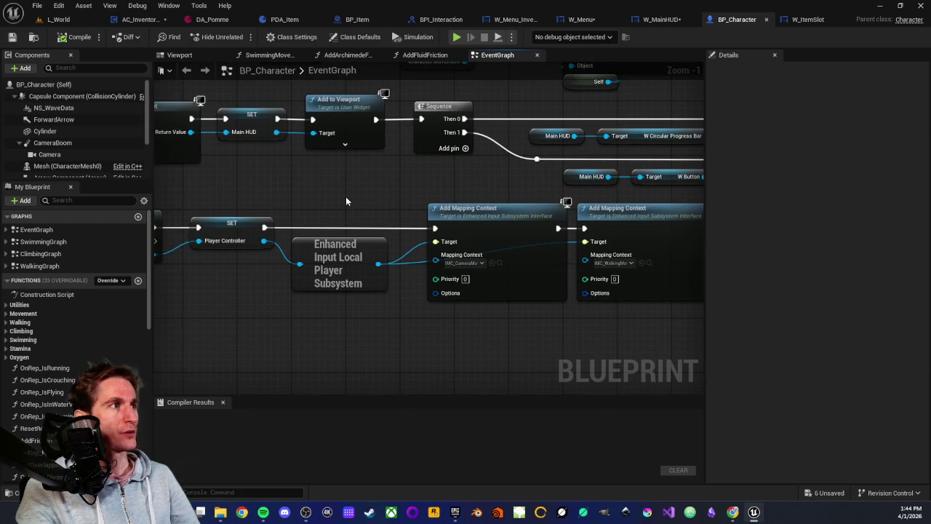
pyautogui.moveTo(352, 196)
pyautogui.mouseDown()
pyautogui.moveTo(327, 220)
pyautogui.moveTo(439, 202)
pyautogui.mouseUp()
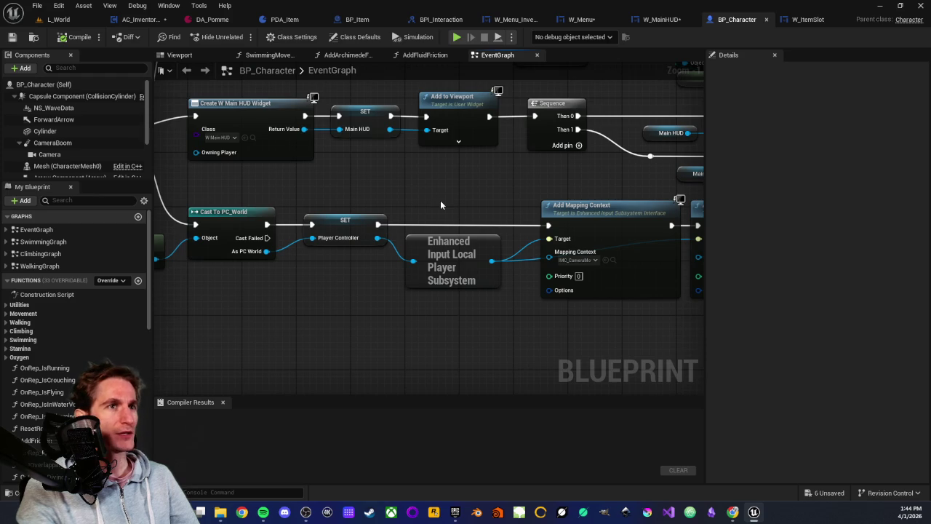
pyautogui.moveTo(328, 266); pyautogui.dragTo(376, 255)
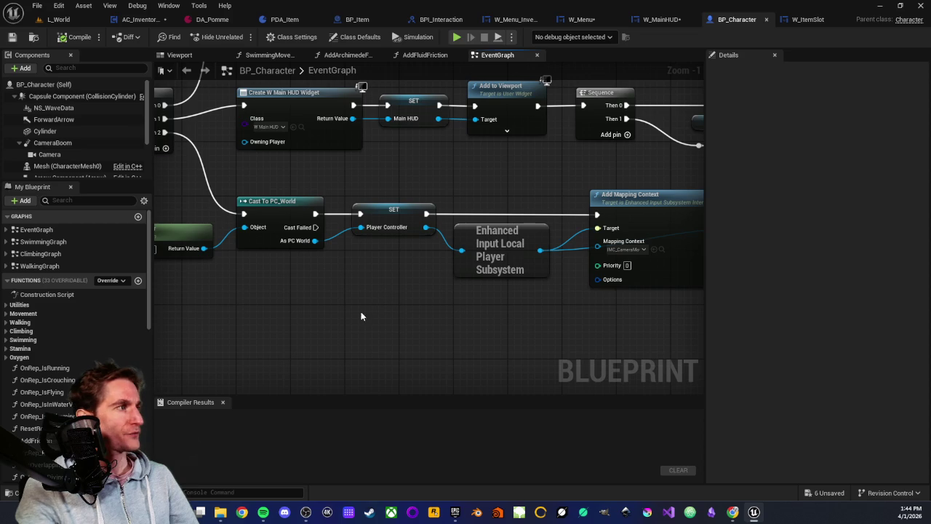
pyautogui.scroll(2, 358, 307)
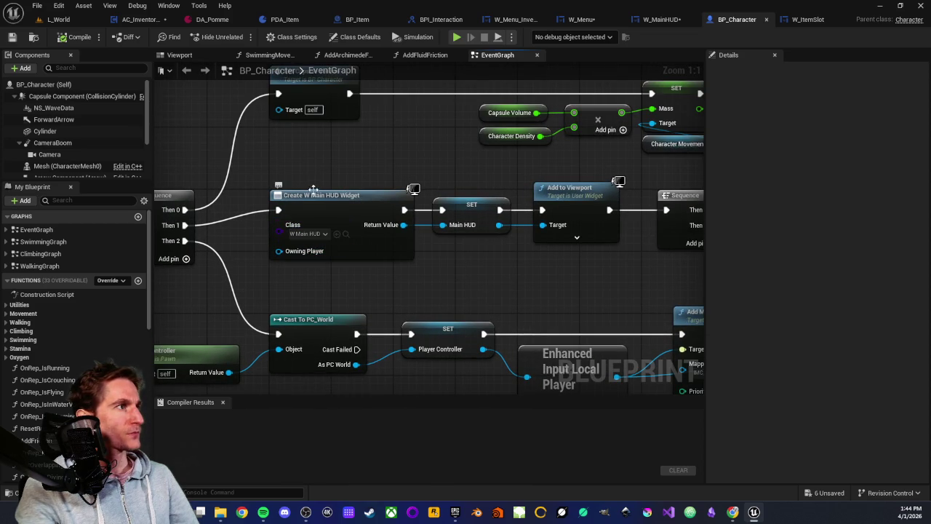
pyautogui.scroll(-2, 288, 290)
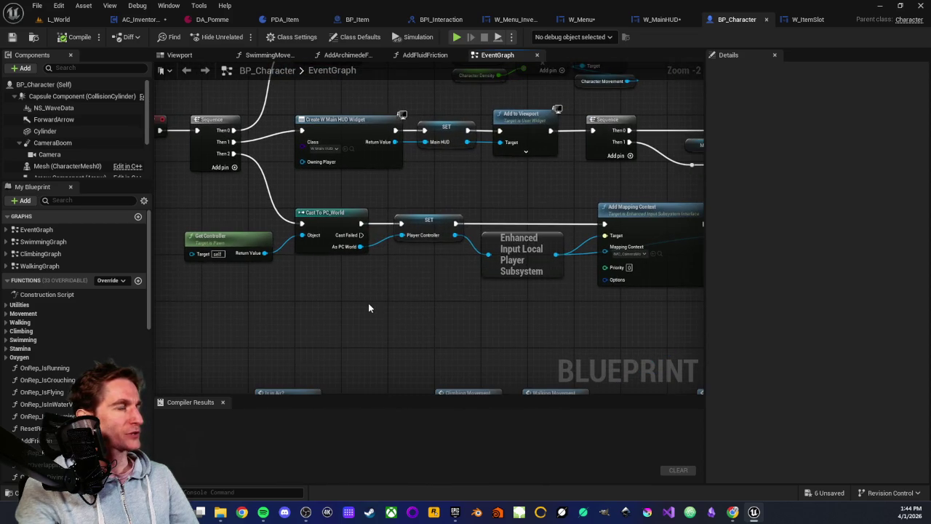
# - Search the graph's actions for 'create widget', shorten it to 'create' and browse the full Create results
pyautogui.rightClick(368, 303)
pyautogui.write('cre')
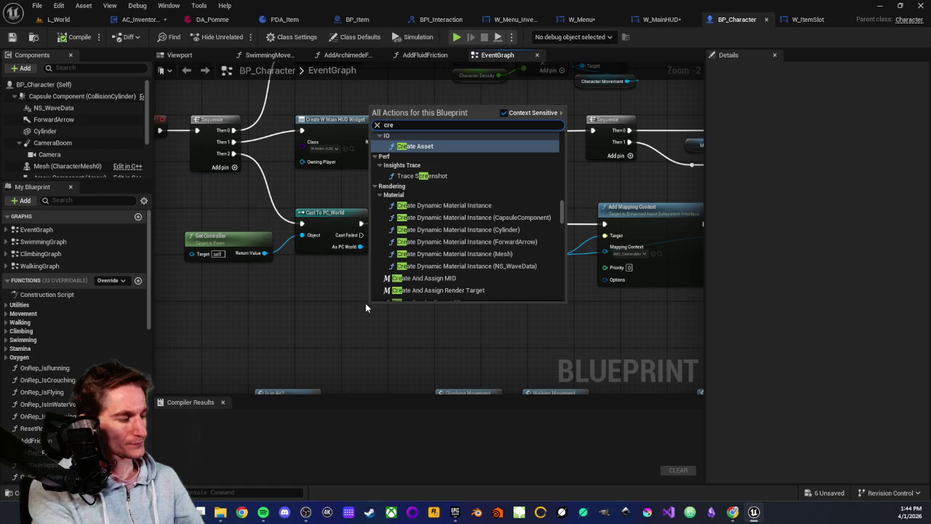
pyautogui.write('ate ')
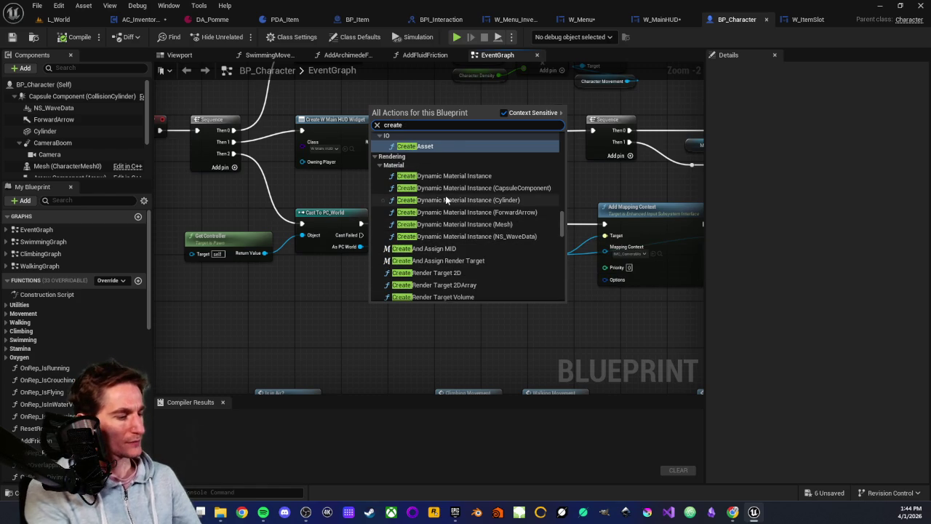
pyautogui.write('widget')
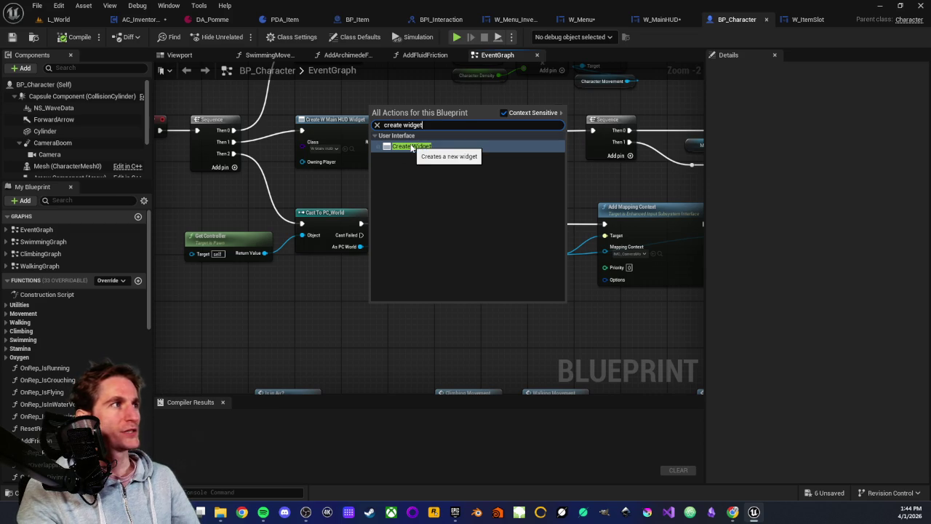
pyautogui.press('BackSpace')
pyautogui.press('BackSpace')
pyautogui.press('BackSpace')
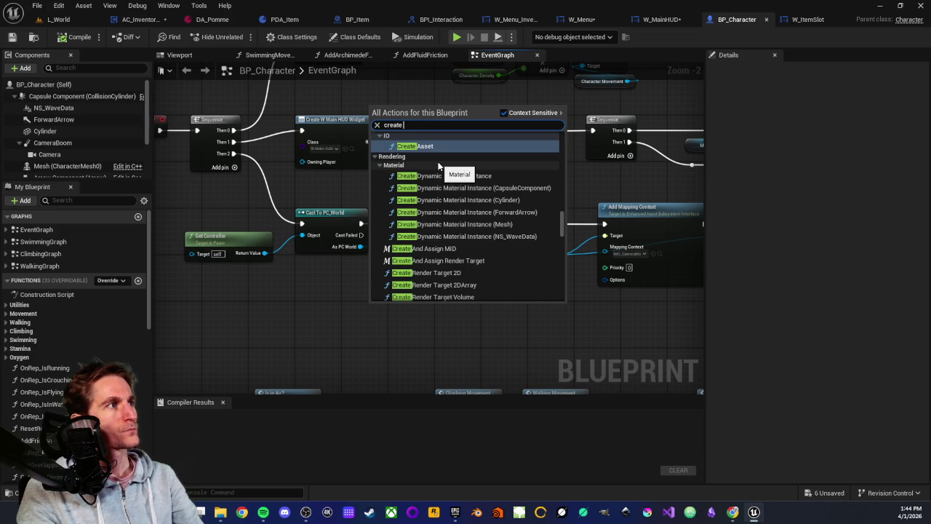
pyautogui.scroll(5, 440, 174)
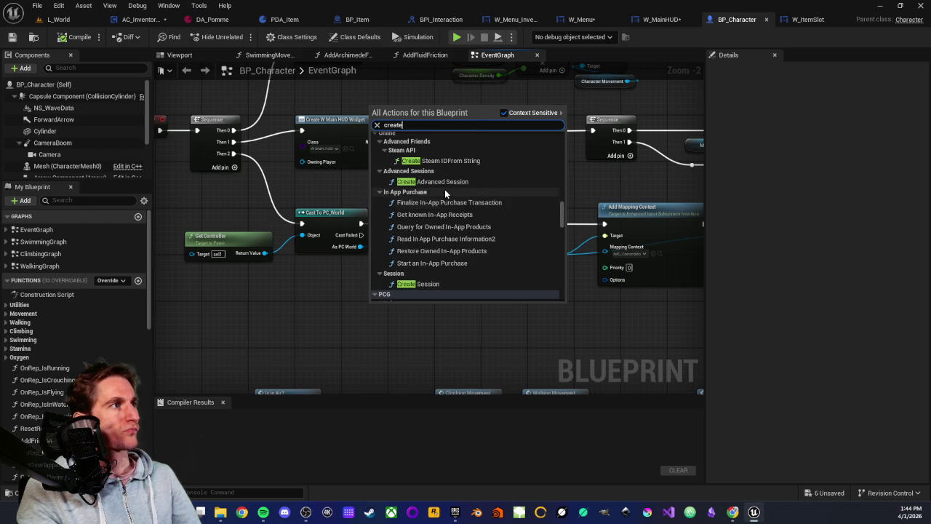
pyautogui.scroll(5, 444, 189)
pyautogui.scroll(2, 445, 175)
pyautogui.scroll(-5, 445, 185)
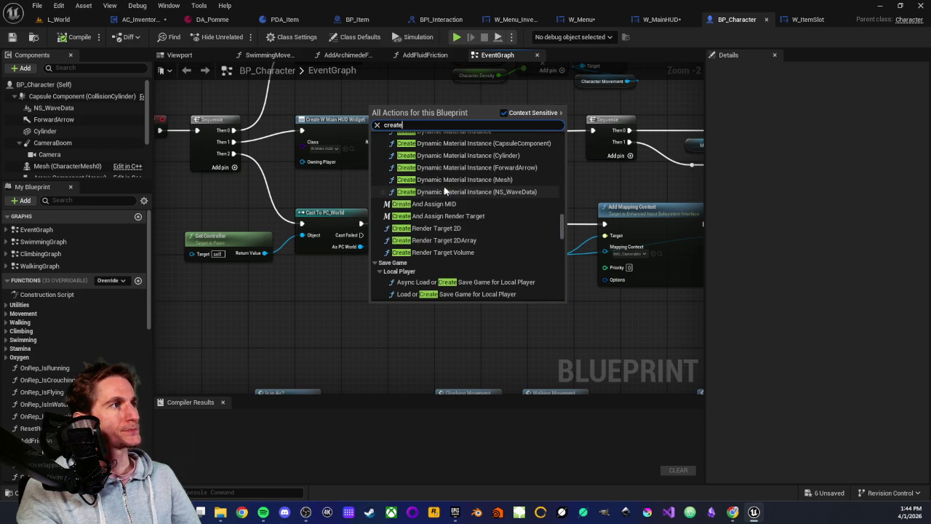
pyautogui.scroll(-3, 444, 189)
pyautogui.scroll(-2, 439, 184)
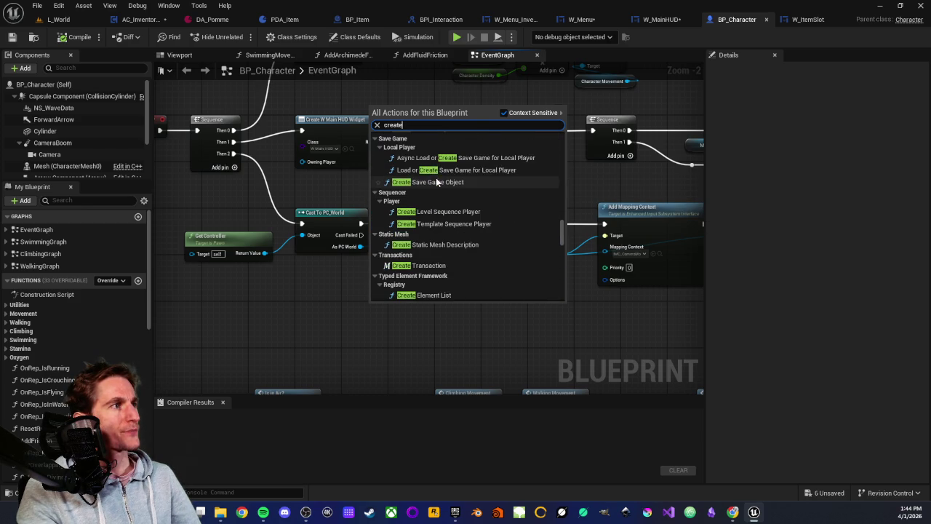
pyautogui.scroll(-3, 448, 205)
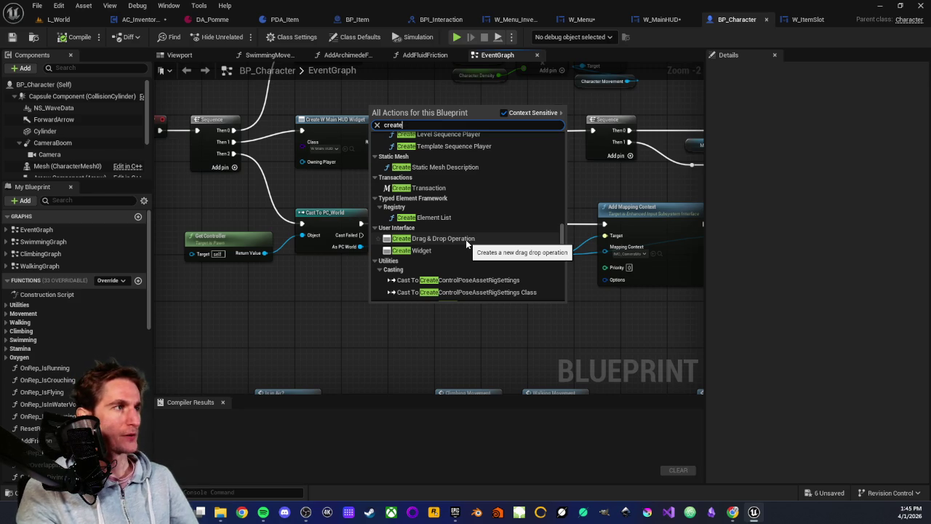
pyautogui.scroll(-3, 462, 236)
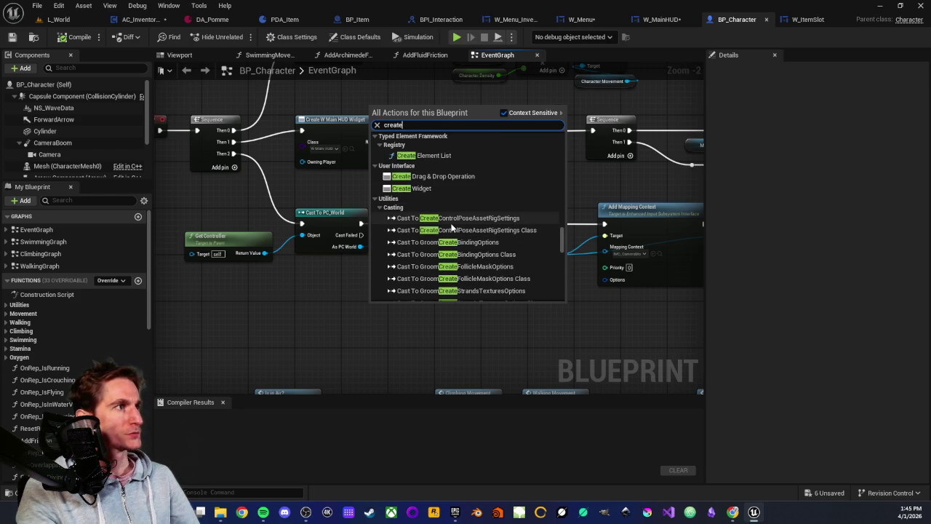
pyautogui.click(318, 315)
# - Add a Construct Object from Class node by searching 'constru' in the graph's action list
pyautogui.rightClick(319, 308)
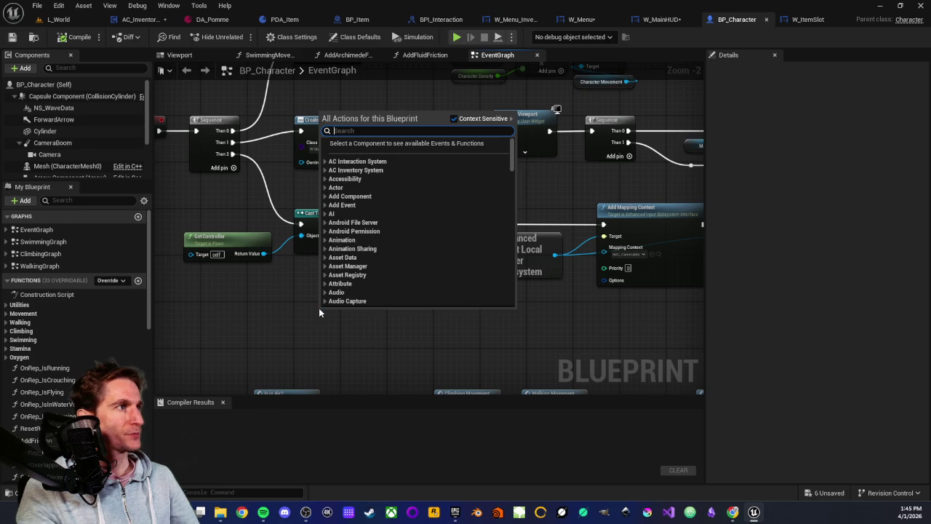
pyautogui.write('cons')
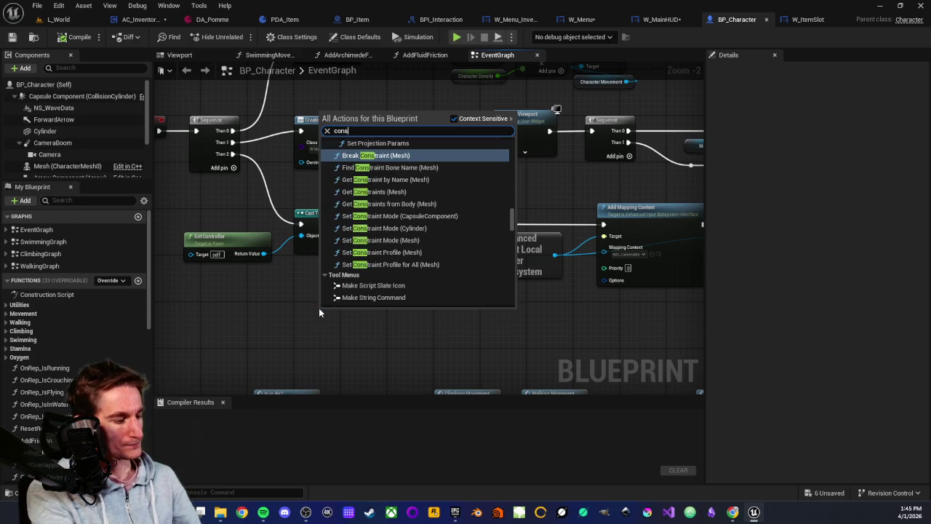
pyautogui.write('truct')
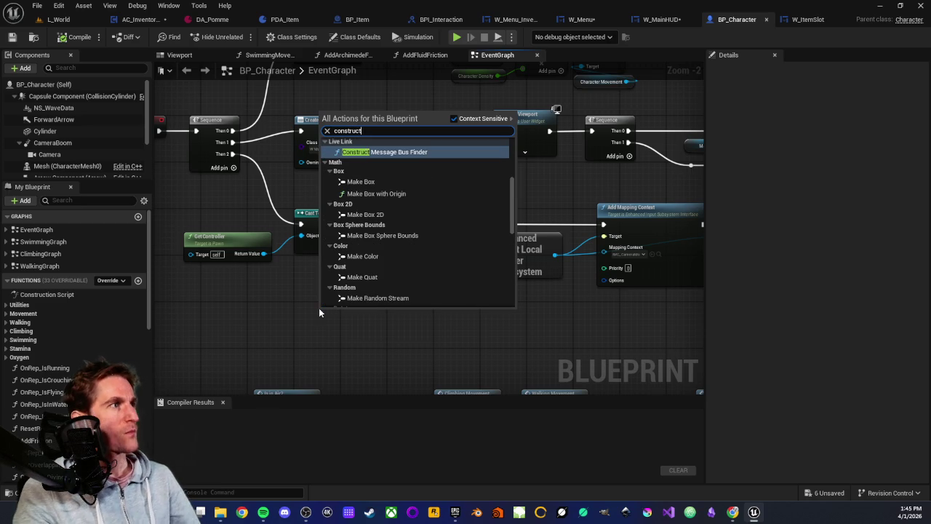
pyautogui.scroll(-10, 370, 255)
pyautogui.scroll(8, 370, 251)
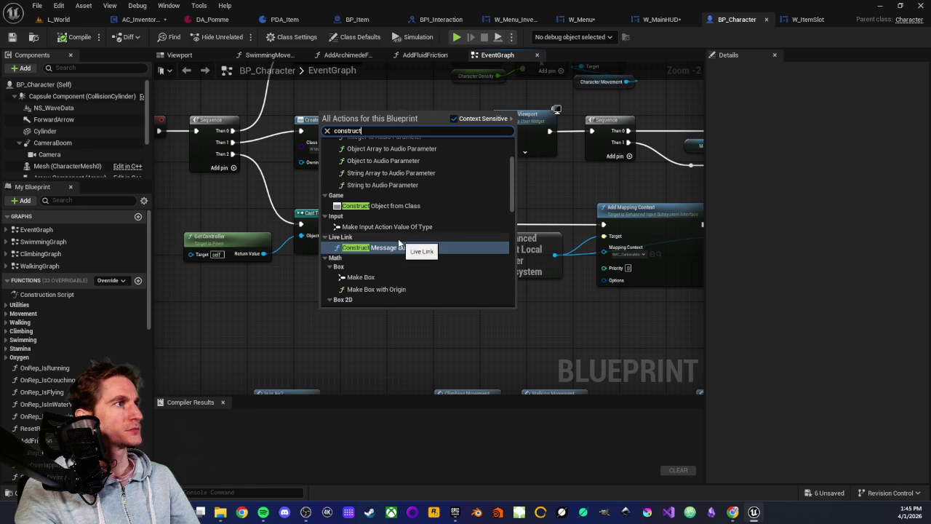
pyautogui.click(375, 207)
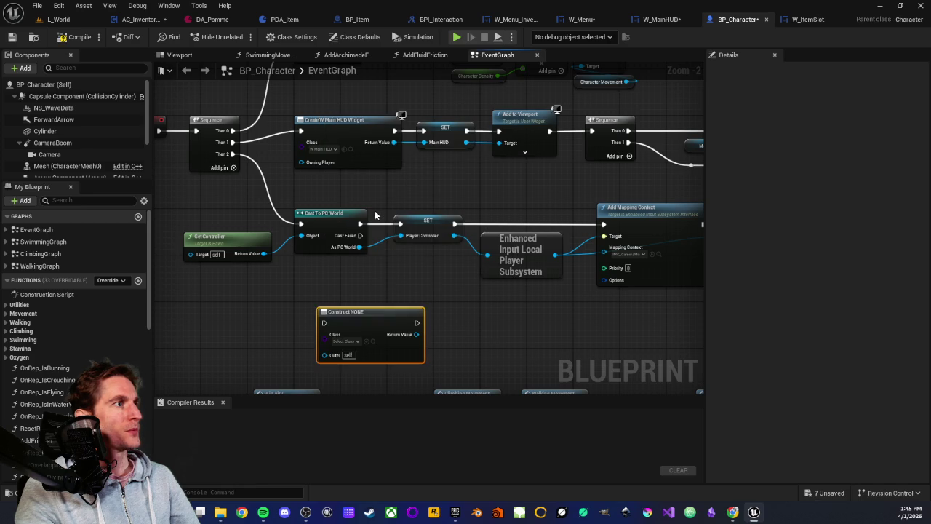
# - Set the Construct node's Class to Widget Interaction Component
pyautogui.click(354, 341)
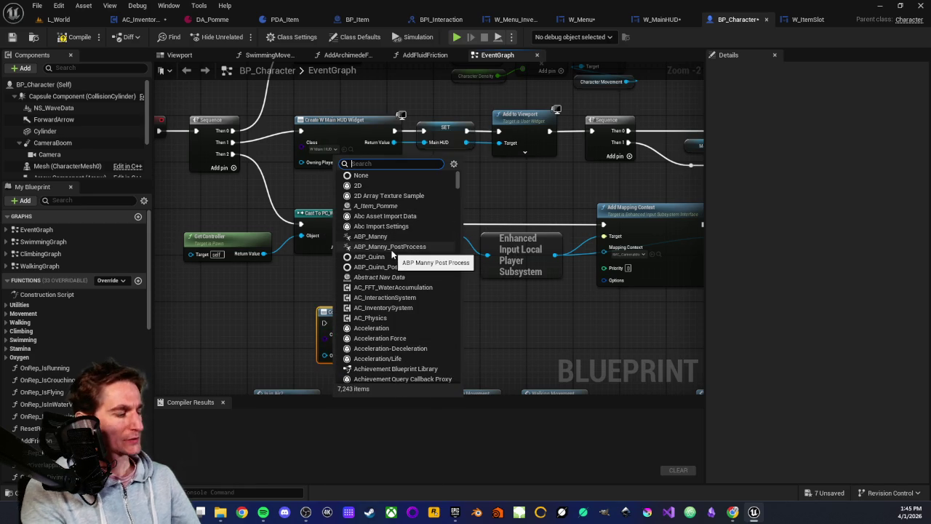
pyautogui.write('int')
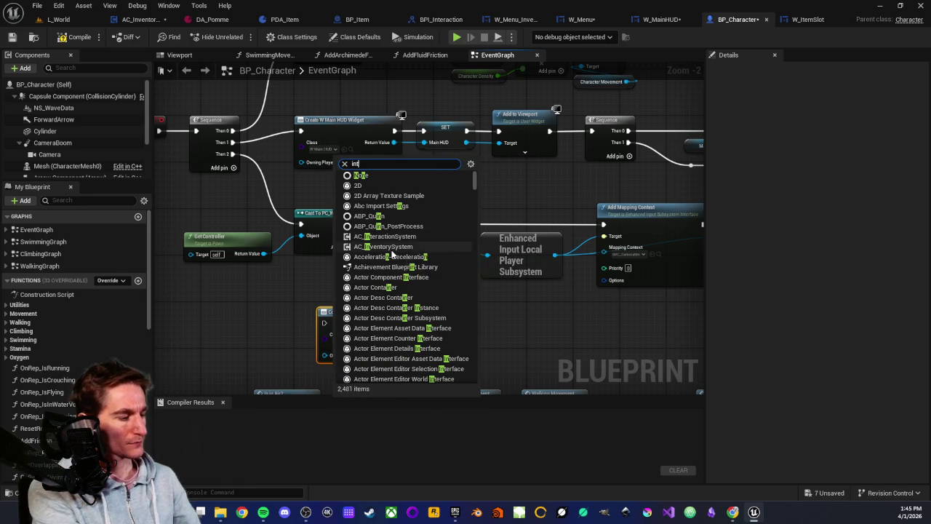
pyautogui.write('eracti')
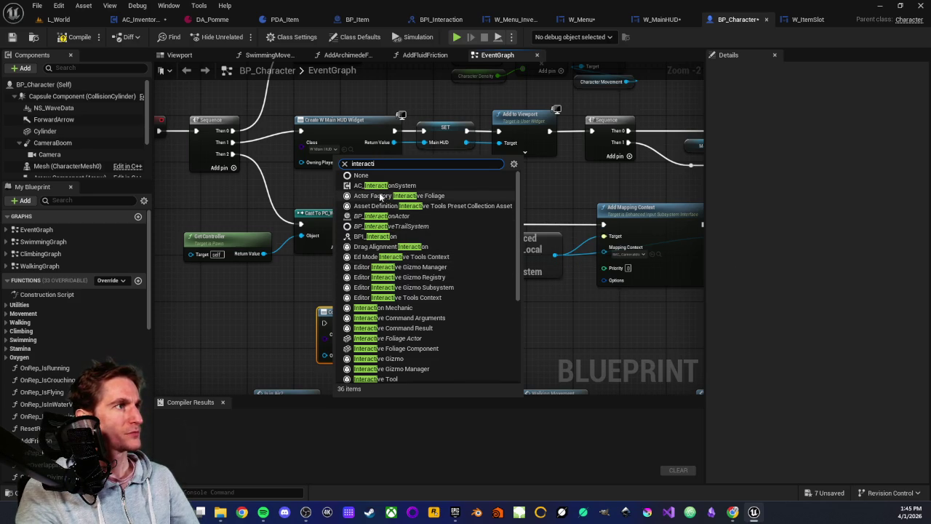
pyautogui.scroll(-2, 405, 268)
pyautogui.scroll(-5, 405, 272)
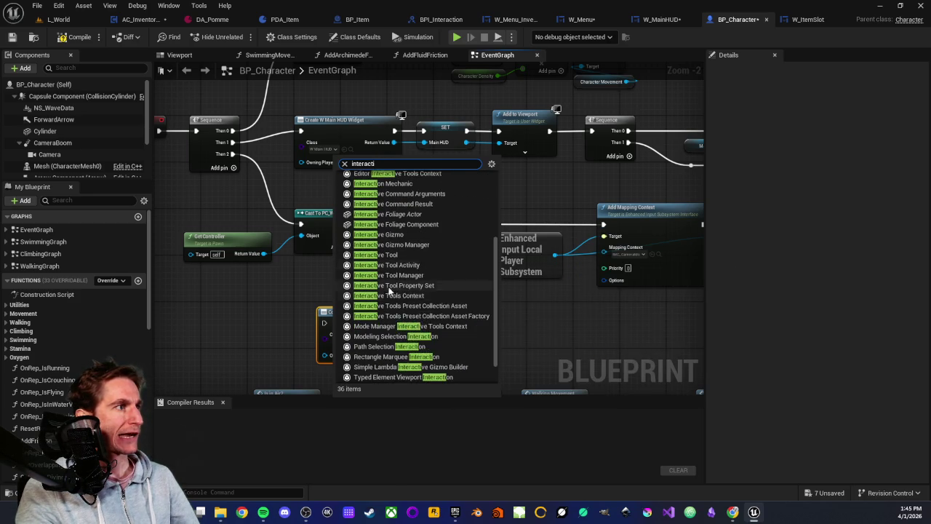
pyautogui.scroll(-1, 398, 319)
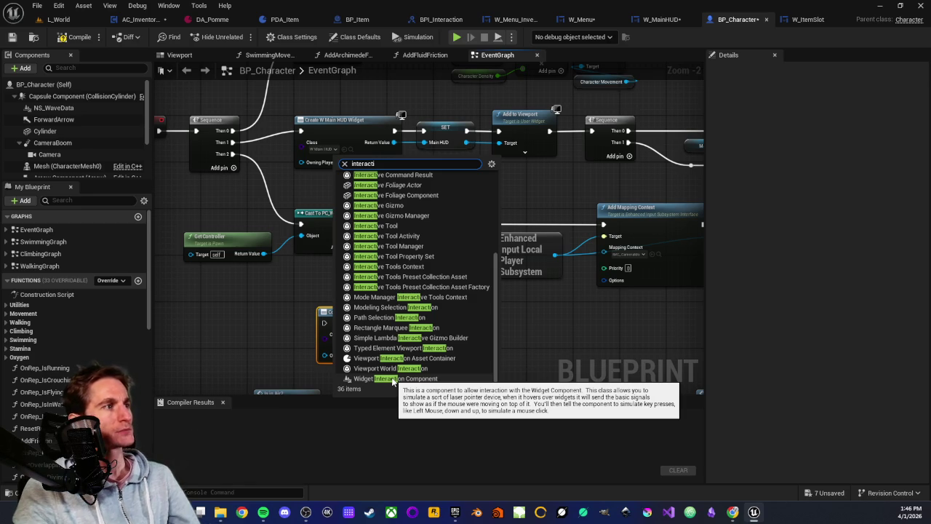
pyautogui.click(389, 378)
pyautogui.scroll(2, 460, 332)
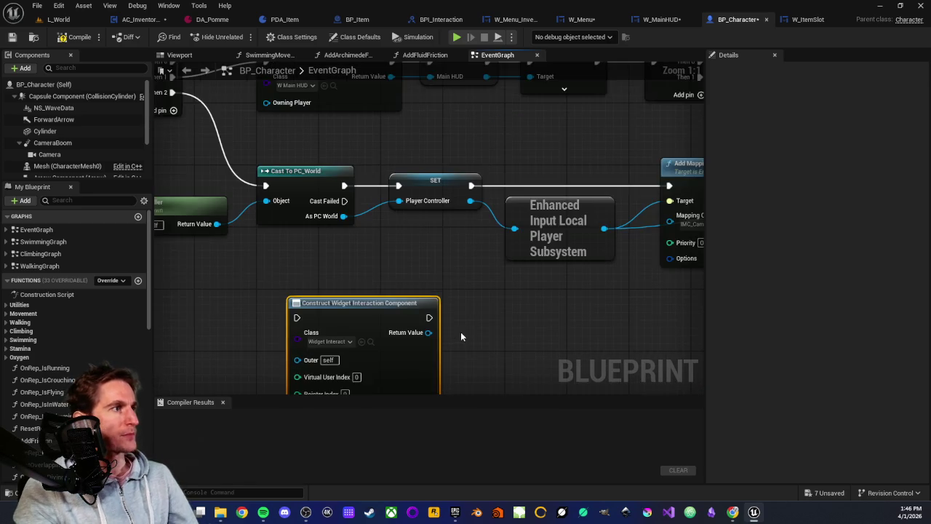
# - Reposition the Construct node and check the Main HUD variable's settings near the Sequence nodes
pyautogui.moveTo(394, 229)
pyautogui.mouseDown()
pyautogui.moveTo(362, 194)
pyautogui.moveTo(370, 193)
pyautogui.mouseUp()
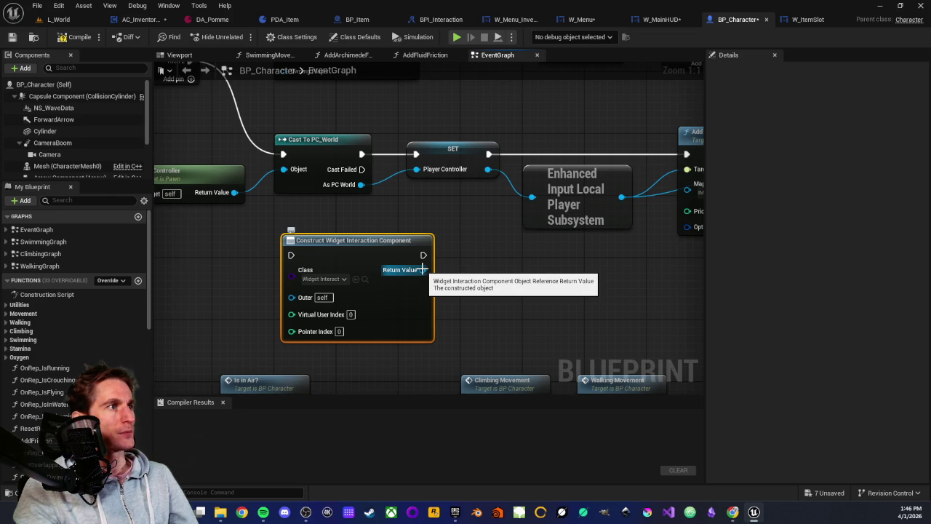
pyautogui.moveTo(439, 224); pyautogui.dragTo(475, 335)
pyautogui.moveTo(494, 142); pyautogui.dragTo(436, 159)
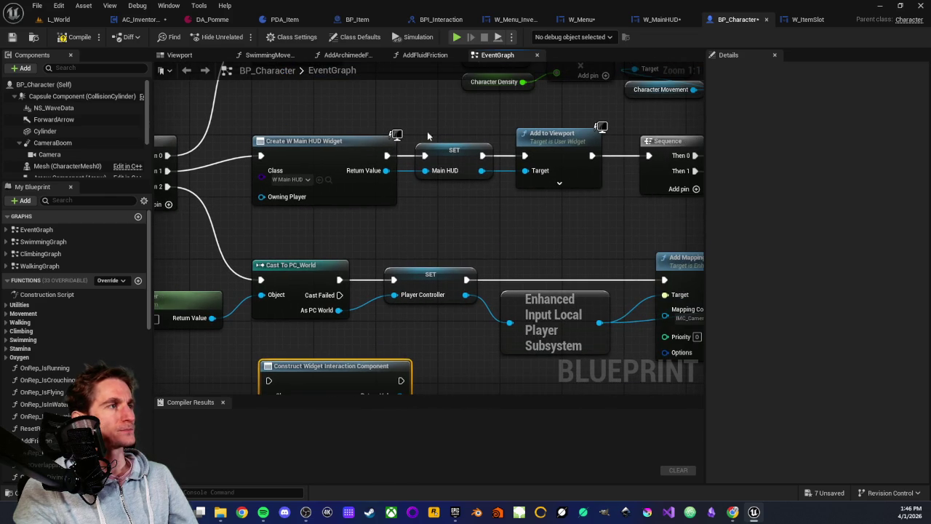
pyautogui.click(447, 158)
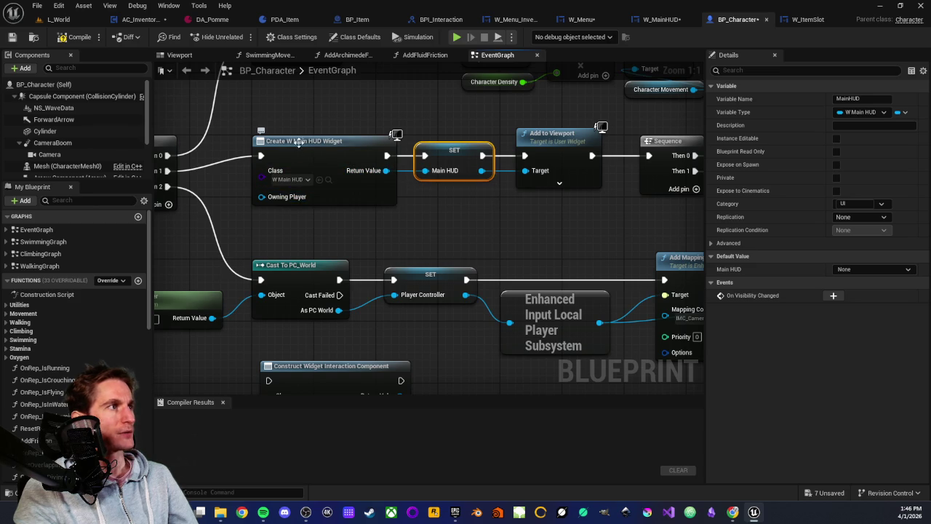
pyautogui.scroll(-2, 335, 257)
# - Promote the Construct node's Return Value to variable NewVar_0 and shift both nodes left
pyautogui.moveTo(413, 321); pyautogui.dragTo(465, 321)
pyautogui.click(463, 293)
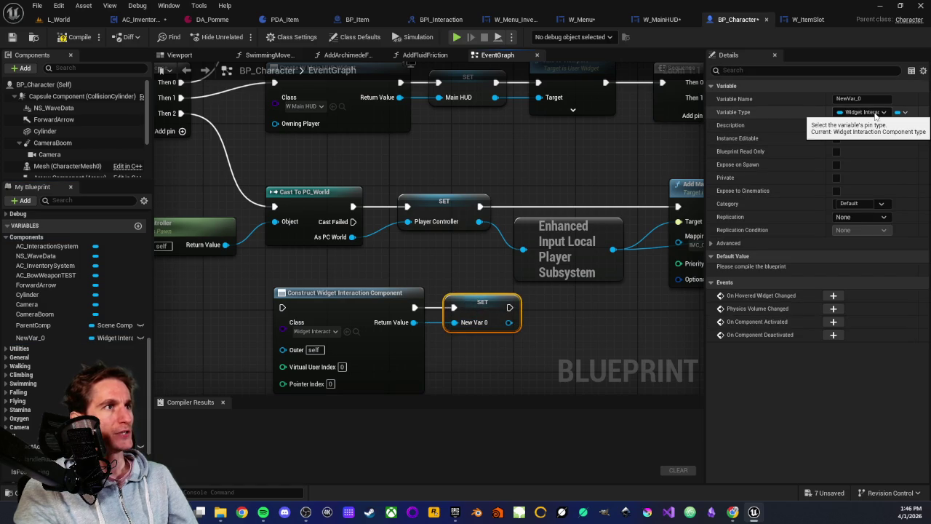
pyautogui.scroll(-1, 389, 337)
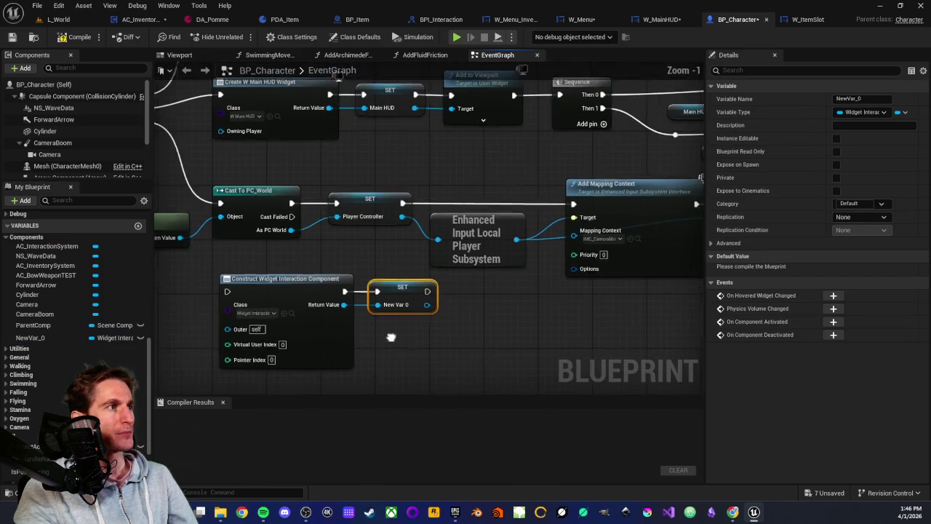
pyautogui.moveTo(275, 244); pyautogui.dragTo(464, 298)
pyautogui.moveTo(480, 256)
pyautogui.mouseDown()
pyautogui.moveTo(362, 275)
pyautogui.moveTo(473, 275)
pyautogui.moveTo(448, 267)
pyautogui.mouseUp()
pyautogui.scroll(1, 362, 274)
pyautogui.click(373, 286)
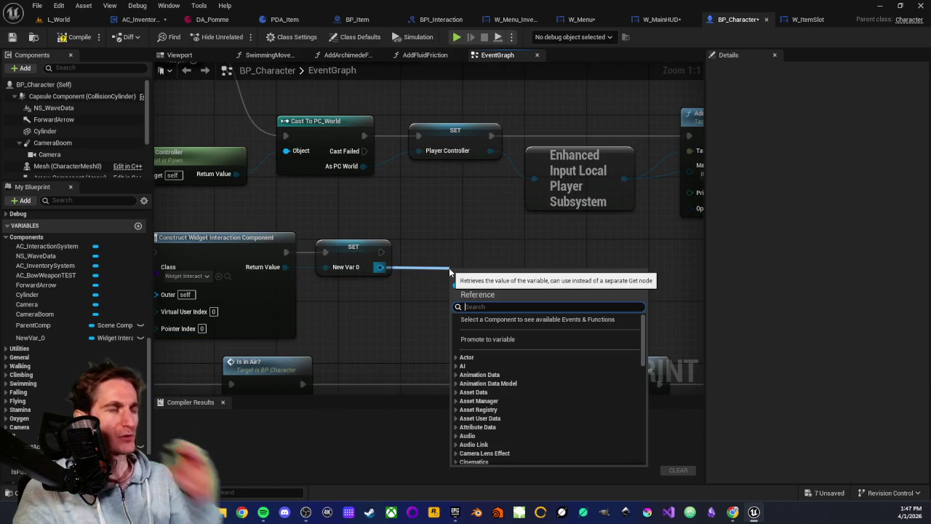
pyautogui.write('set')
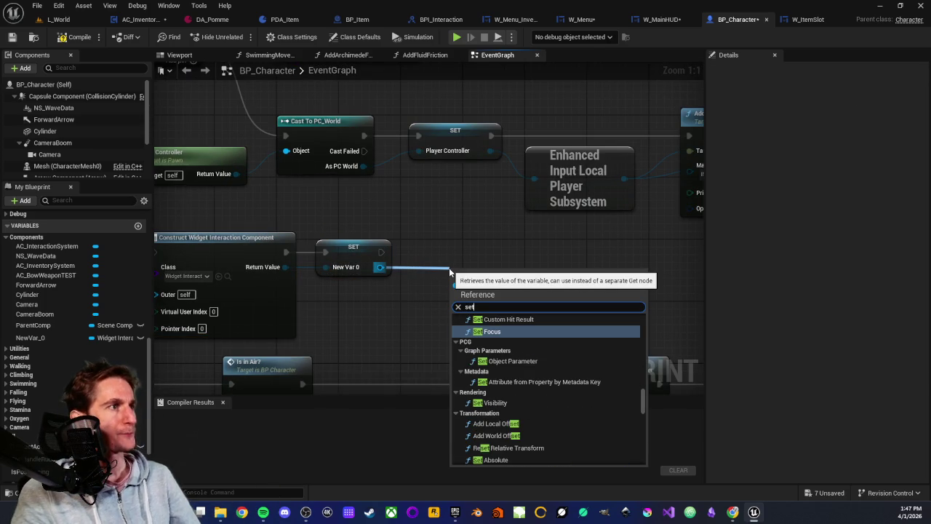
pyautogui.scroll(-1, 545, 363)
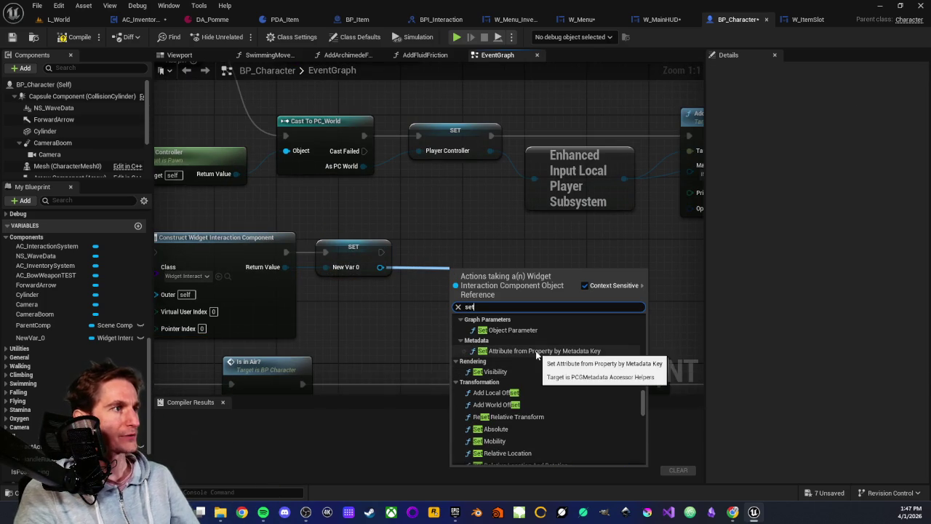
pyautogui.scroll(-5, 522, 377)
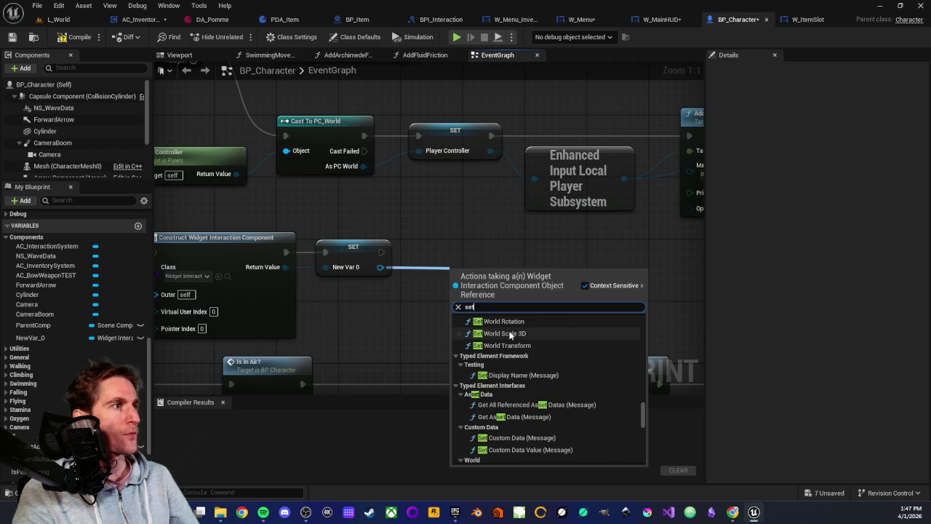
pyautogui.scroll(-3, 502, 375)
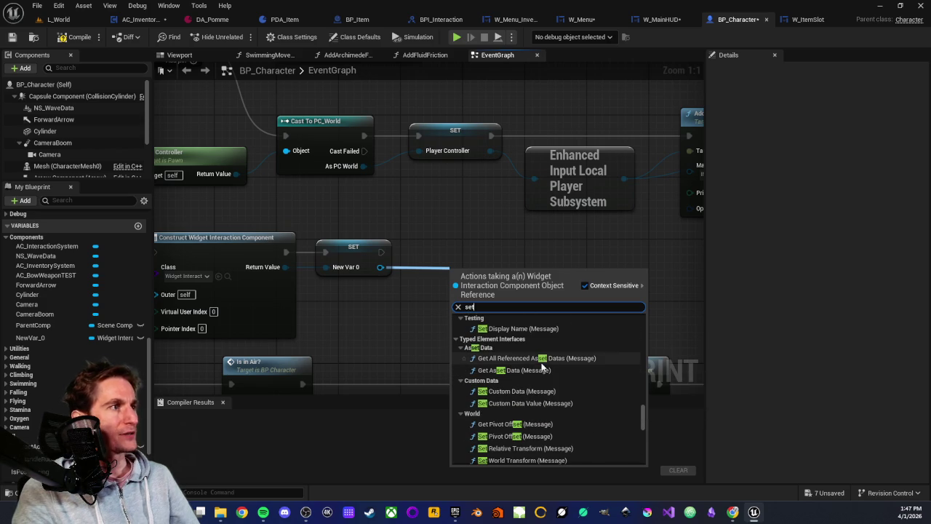
pyautogui.scroll(-10, 542, 367)
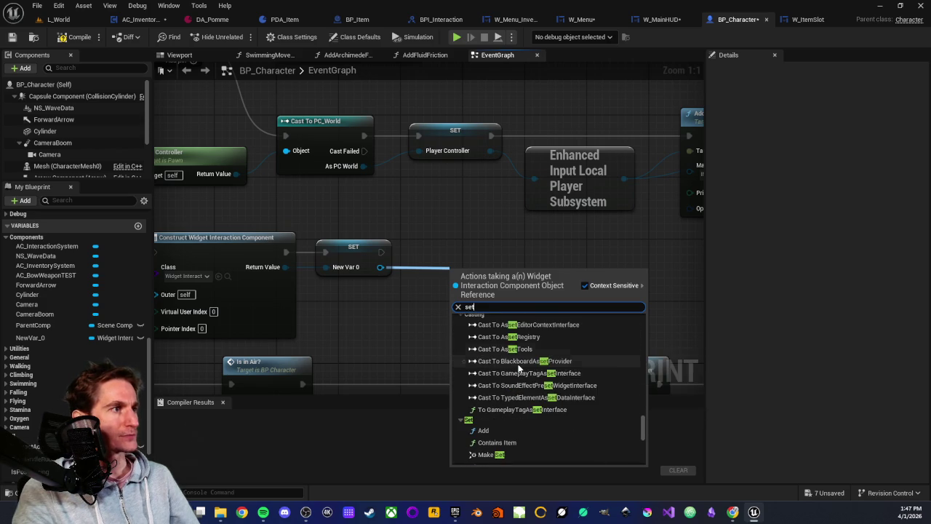
pyautogui.scroll(-4, 519, 364)
pyautogui.scroll(-10, 517, 393)
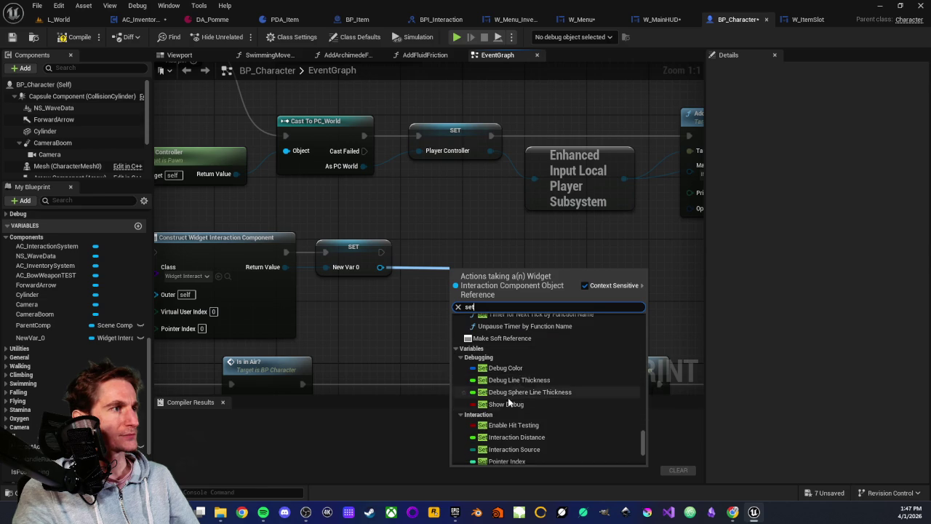
pyautogui.scroll(-4, 509, 378)
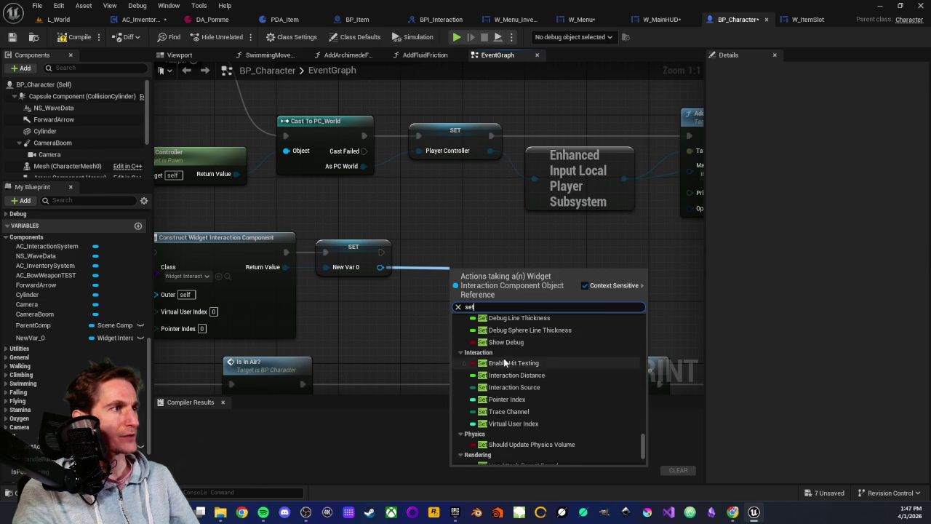
pyautogui.scroll(-2, 510, 371)
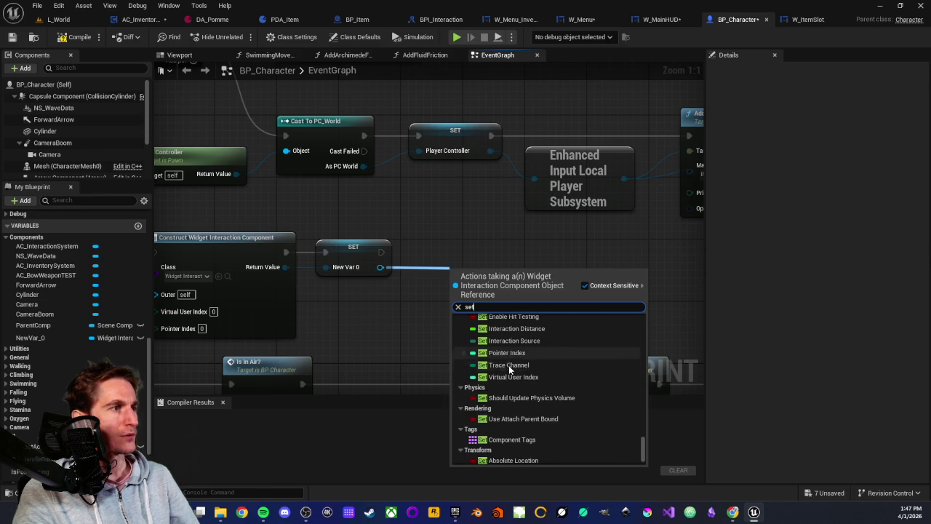
pyautogui.scroll(-3, 511, 372)
pyautogui.scroll(4, 507, 399)
pyautogui.scroll(10, 508, 386)
pyautogui.scroll(5, 508, 371)
pyautogui.scroll(5, 510, 366)
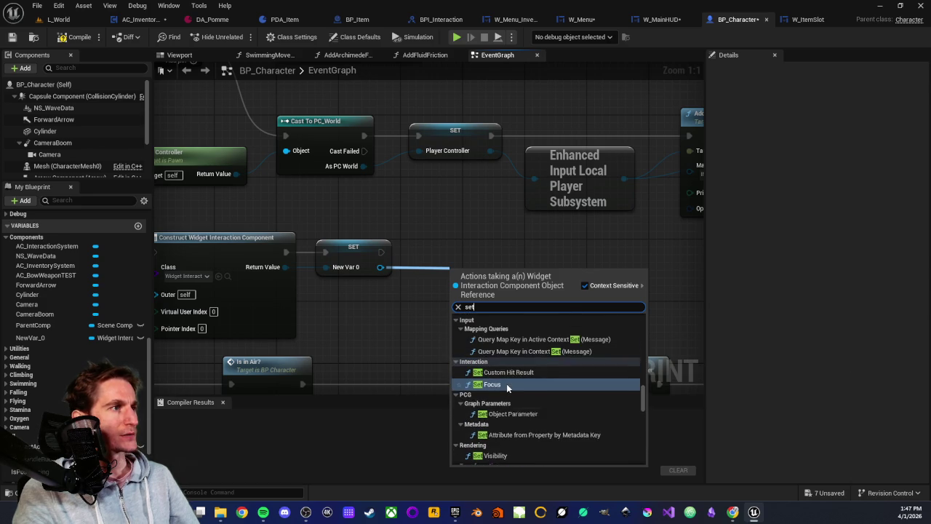
pyautogui.scroll(2, 489, 418)
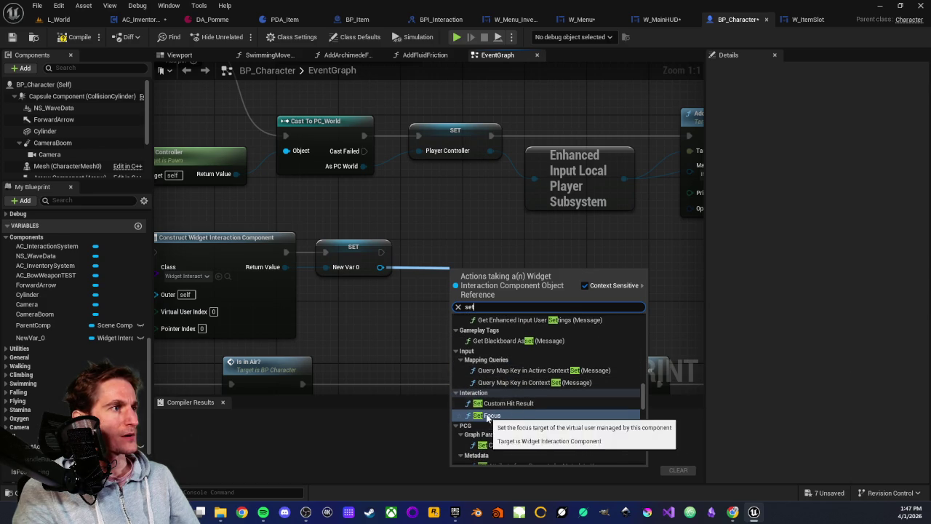
pyautogui.scroll(3, 487, 418)
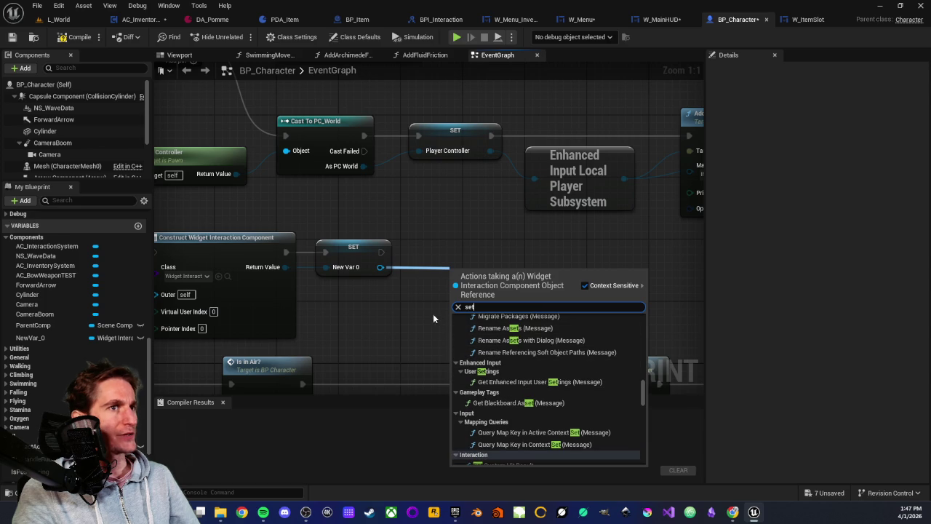
pyautogui.click(386, 325)
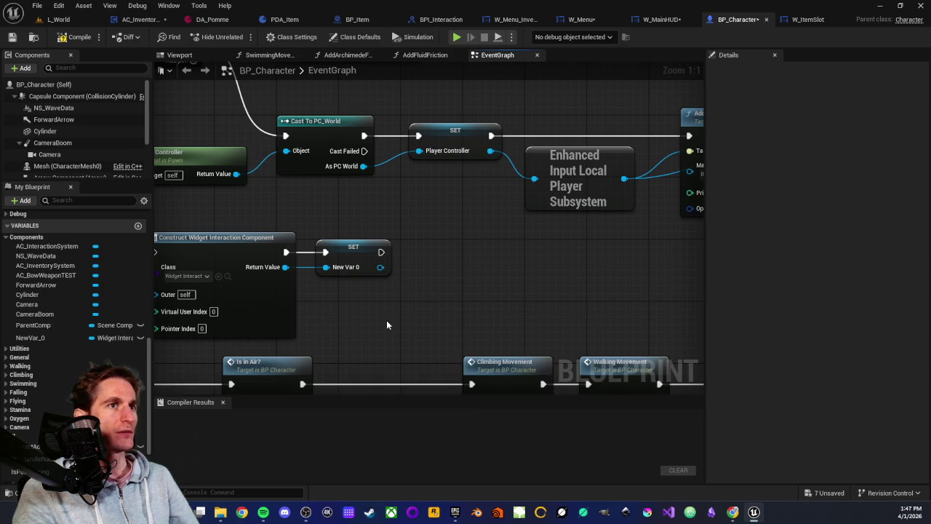
# - Delete the Construct Widget Interaction Component and SET nodes from the event graph
pyautogui.moveTo(386, 325); pyautogui.dragTo(557, 312)
pyautogui.scroll(-1, 431, 267)
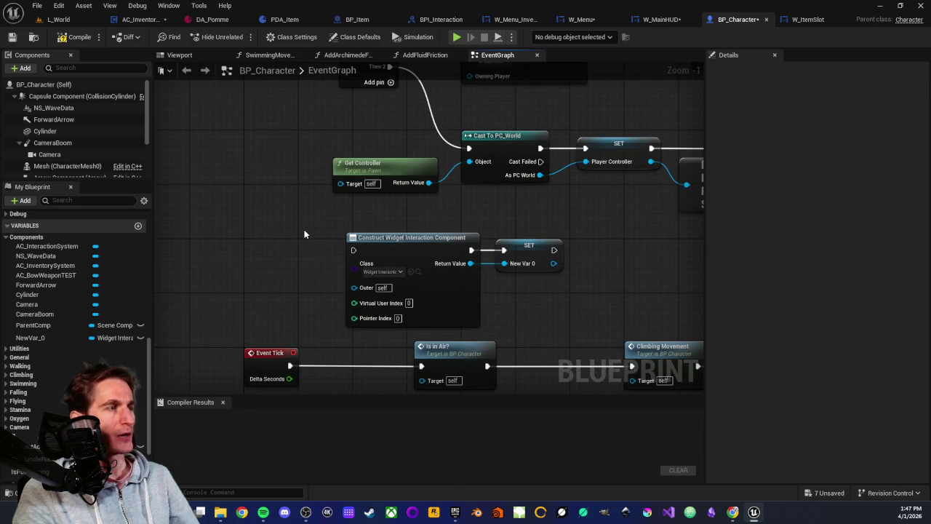
pyautogui.moveTo(425, 252)
pyautogui.mouseDown()
pyautogui.moveTo(551, 279)
pyautogui.moveTo(395, 239)
pyautogui.moveTo(580, 290)
pyautogui.mouseUp()
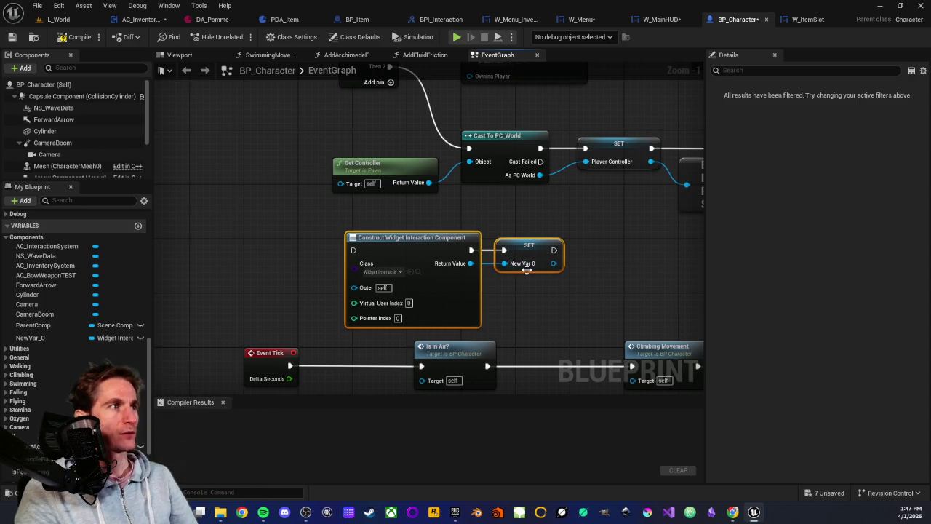
pyautogui.moveTo(347, 232); pyautogui.dragTo(582, 289)
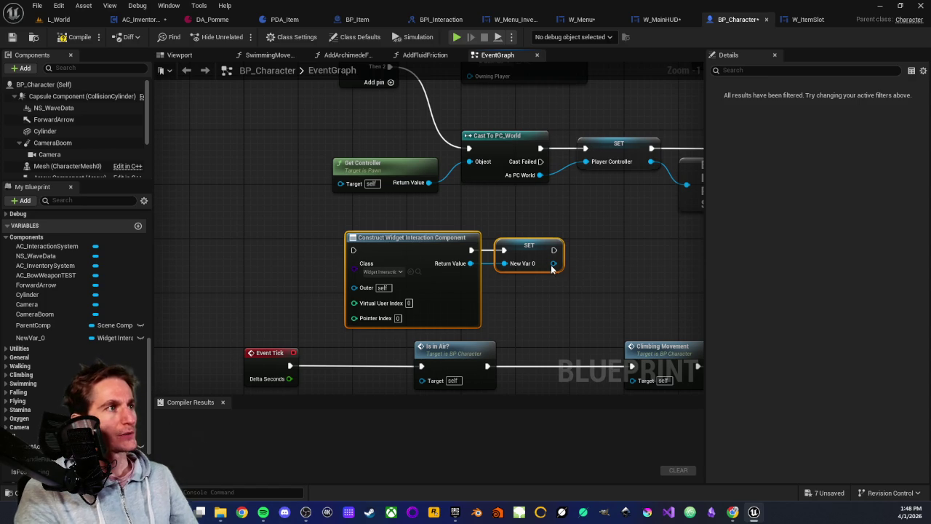
pyautogui.press('Delete')
# - Delete the NewVar_0 variable from My Blueprint and compile BP_Character
pyautogui.scroll(-3, 34, 391)
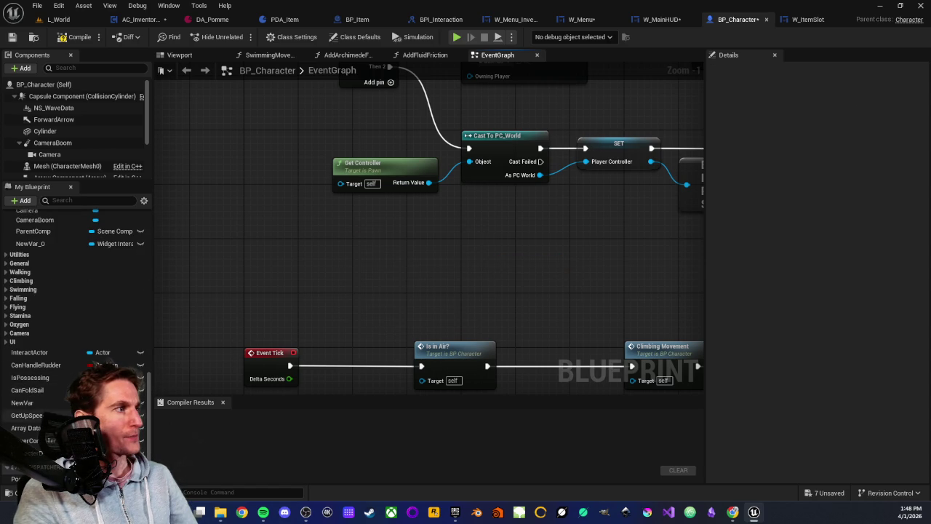
pyautogui.scroll(3, 45, 407)
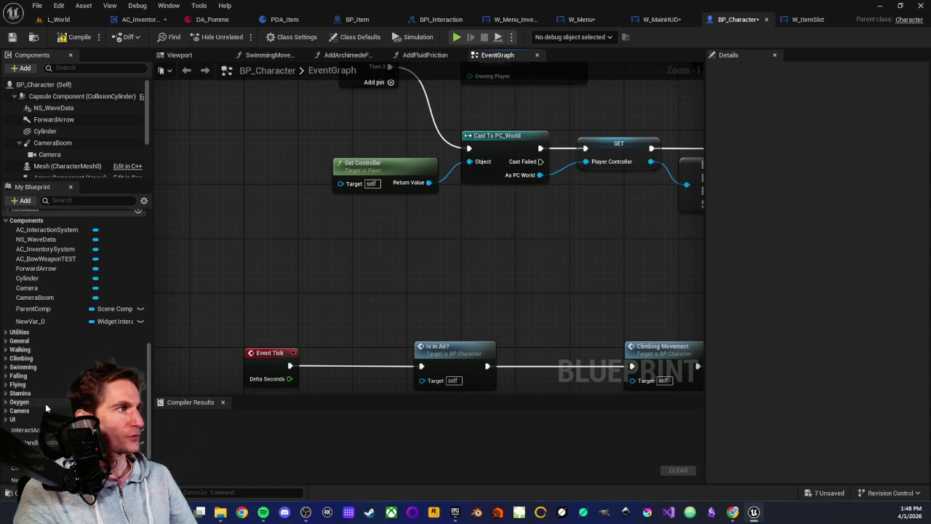
pyautogui.click(50, 323)
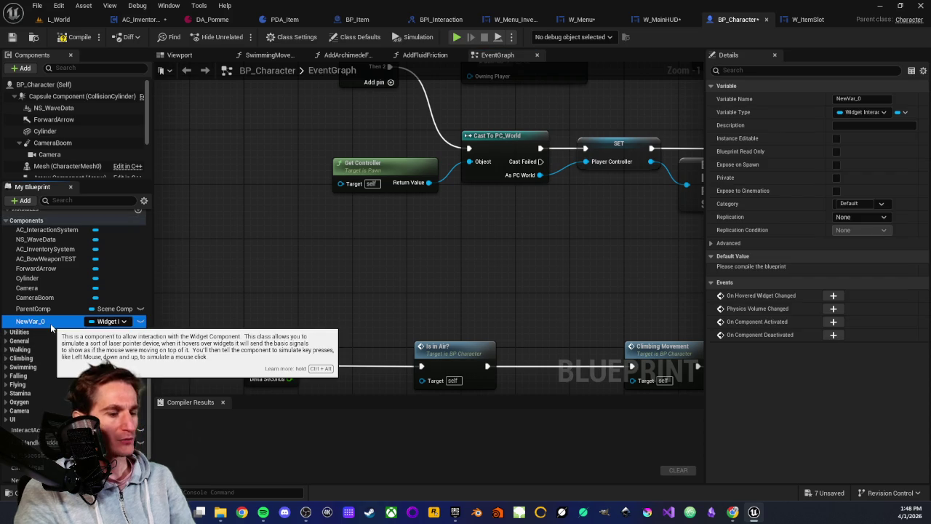
pyautogui.press('Delete')
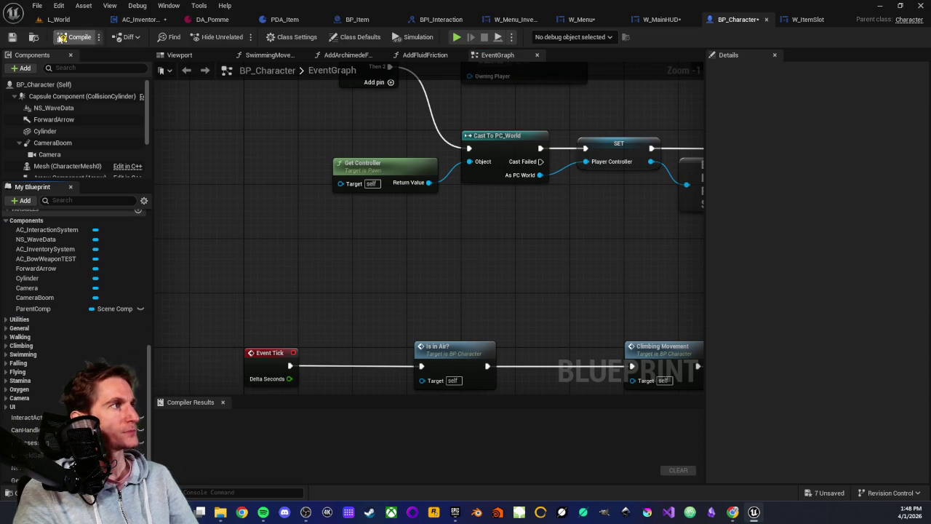
pyautogui.click(11, 37)
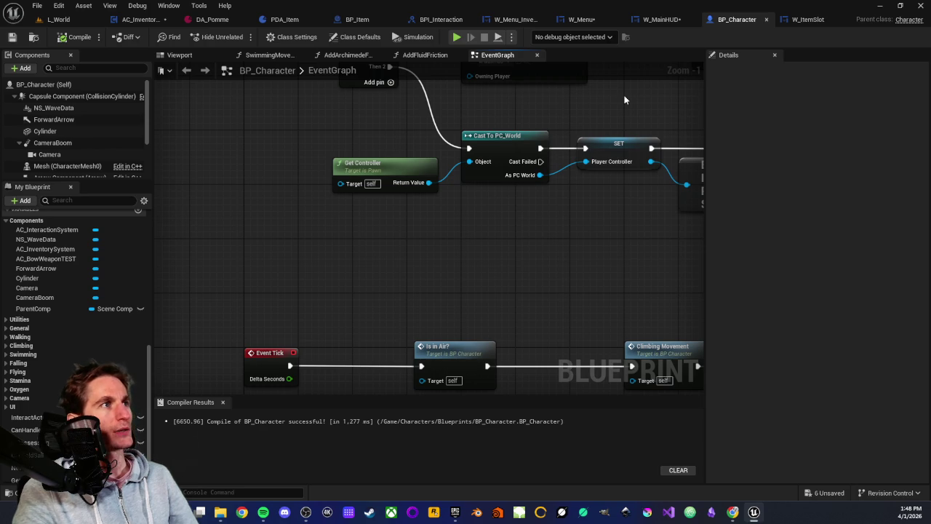
pyautogui.click(513, 19)
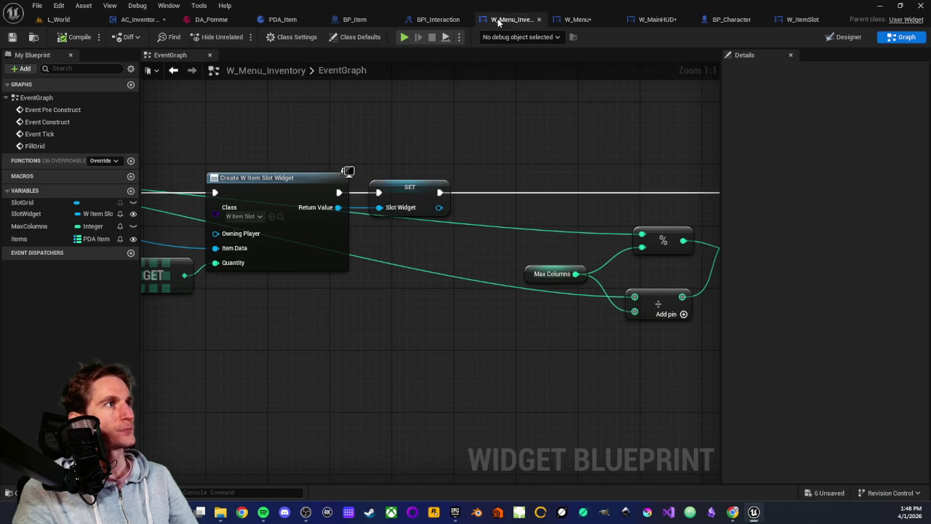
# - Switch W_Menu_Inventory to its Designer view showing the Canvas Panel, Scroll Box and SlotGrid
pyautogui.moveTo(315, 160); pyautogui.dragTo(458, 182)
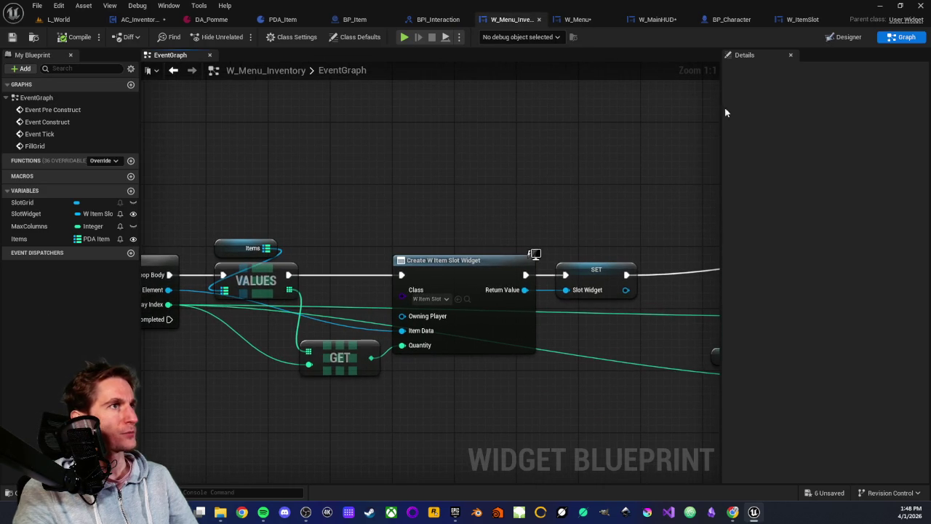
pyautogui.click(847, 38)
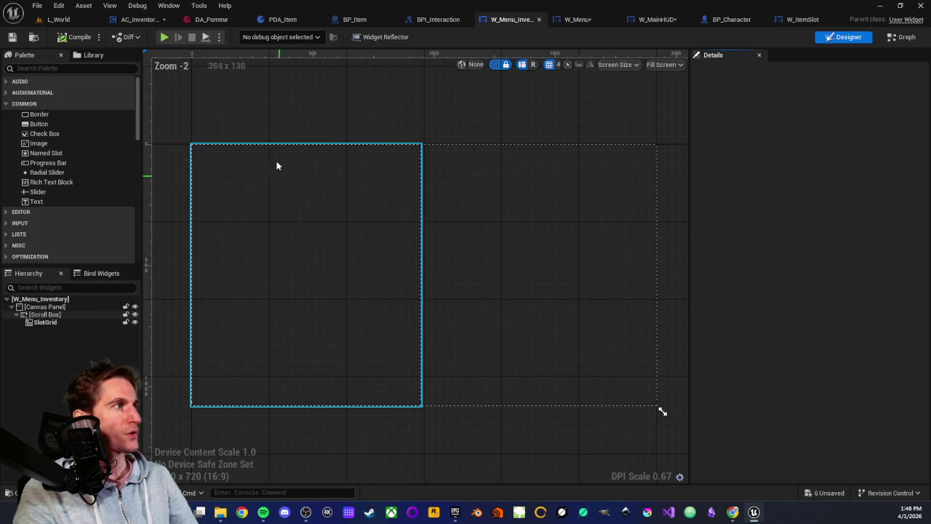
pyautogui.moveTo(252, 106)
pyautogui.mouseDown()
pyautogui.moveTo(296, 112)
pyautogui.moveTo(260, 108)
pyautogui.mouseUp()
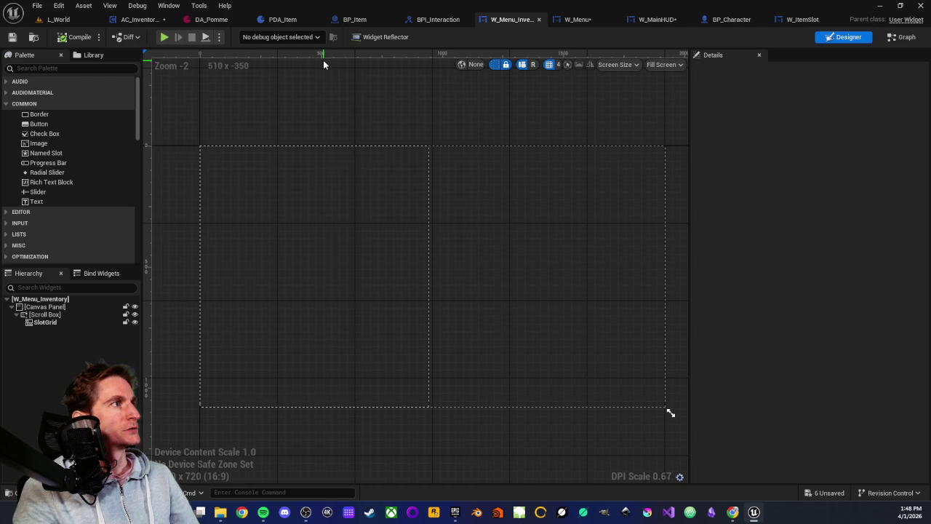
# - Back in W_Menu_Inventory's Graph, check the Is Focusable class default and expand Desired Focus Widget
pyautogui.click(893, 39)
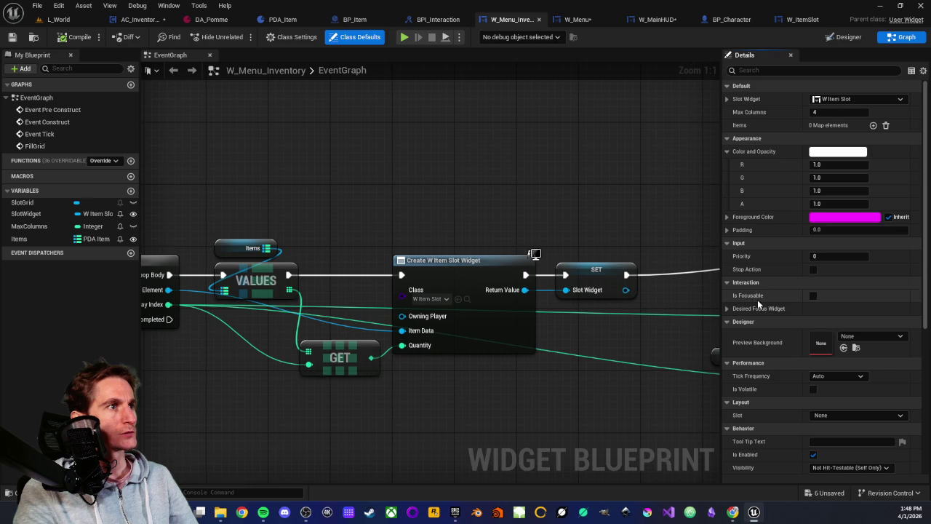
pyautogui.moveTo(756, 297)
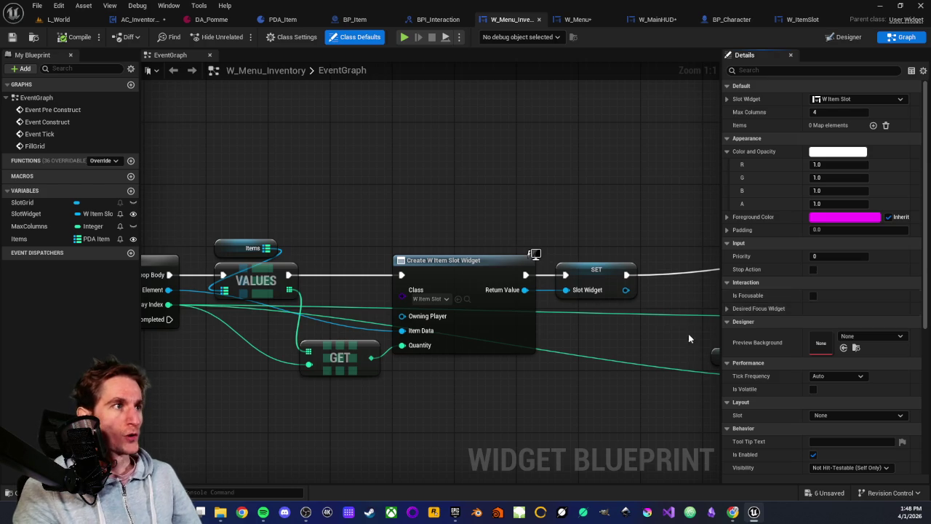
pyautogui.click(728, 309)
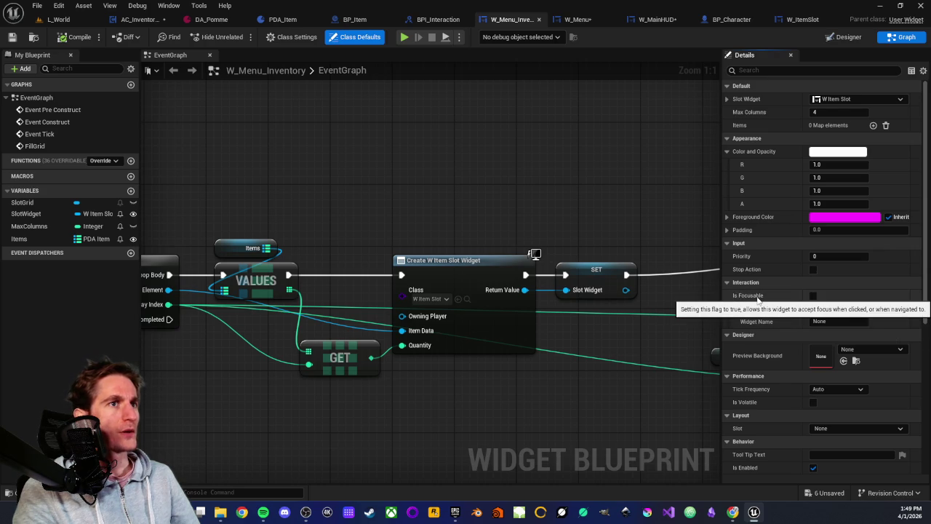
pyautogui.scroll(-1, 489, 188)
pyautogui.scroll(1, 488, 190)
pyautogui.moveTo(491, 176); pyautogui.dragTo(416, 162)
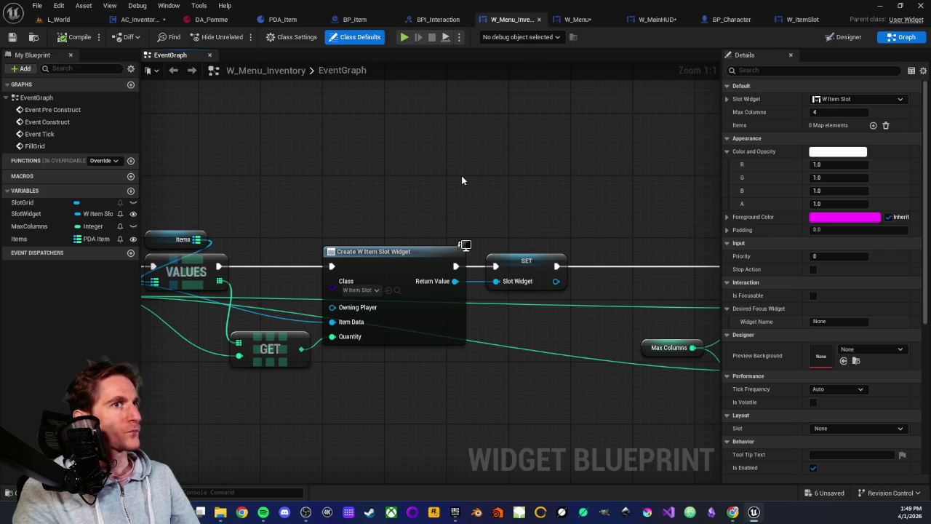
pyautogui.moveTo(498, 181); pyautogui.dragTo(512, 185)
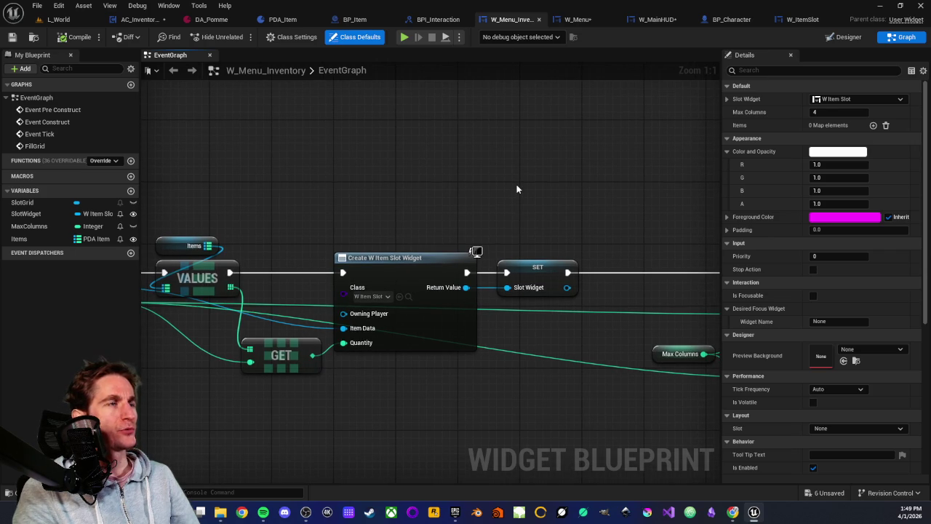
pyautogui.click(803, 19)
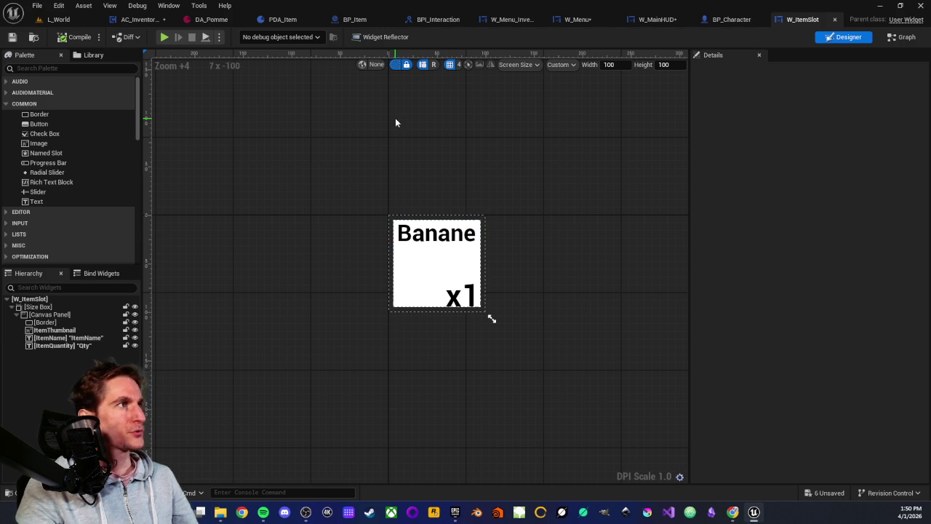
# - Tick Is Focusable in W_ItemSlot's class defaults, then compile and save the widget
pyautogui.click(901, 37)
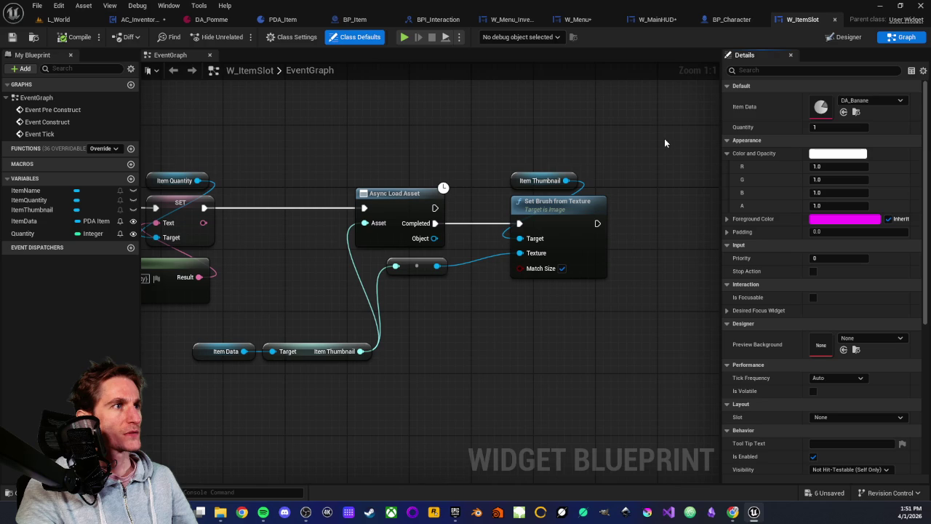
pyautogui.click(813, 298)
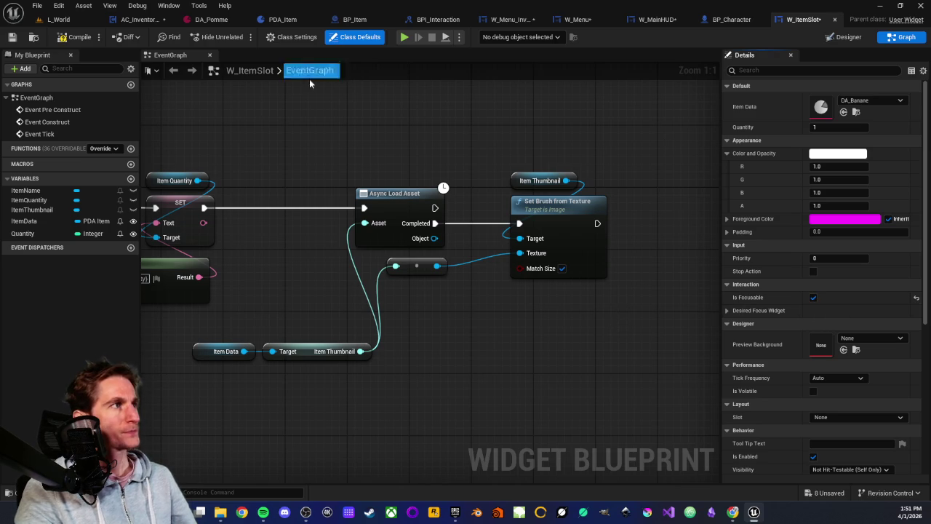
pyautogui.click(78, 41)
pyautogui.click(12, 38)
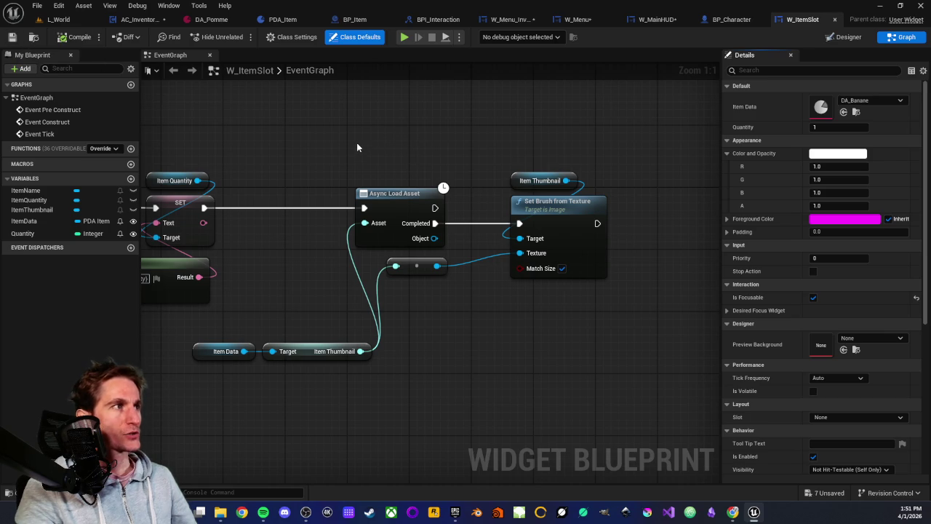
pyautogui.moveTo(418, 141)
pyautogui.mouseDown()
pyautogui.moveTo(616, 326)
pyautogui.moveTo(568, 325)
pyautogui.mouseUp()
pyautogui.click(568, 325)
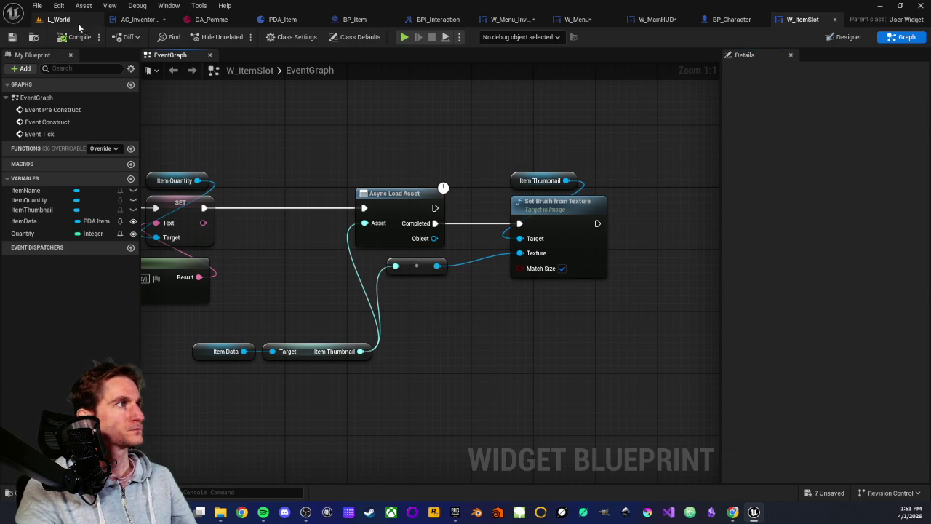
# - Play L_World from the clicked spot and toggle the in-game inventory menu with Tab
pyautogui.click(57, 19)
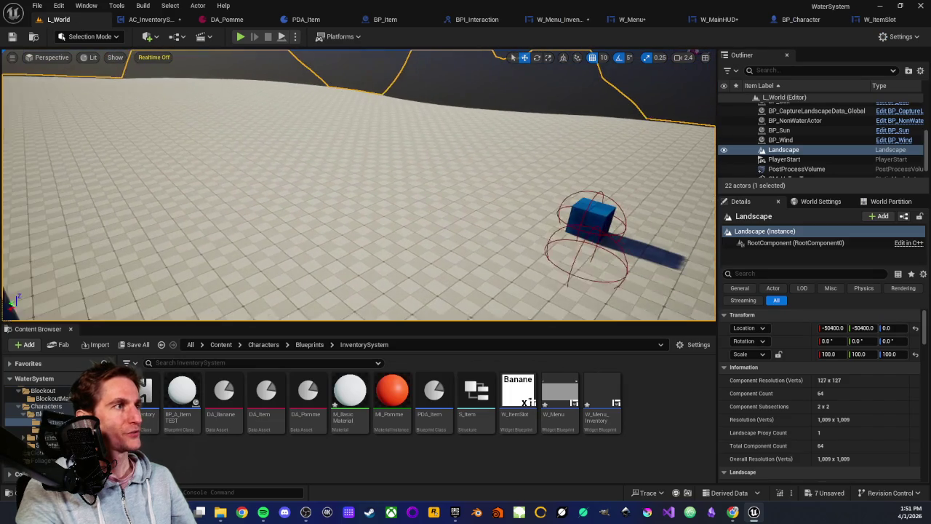
pyautogui.rightClick(463, 249)
pyautogui.click(508, 490)
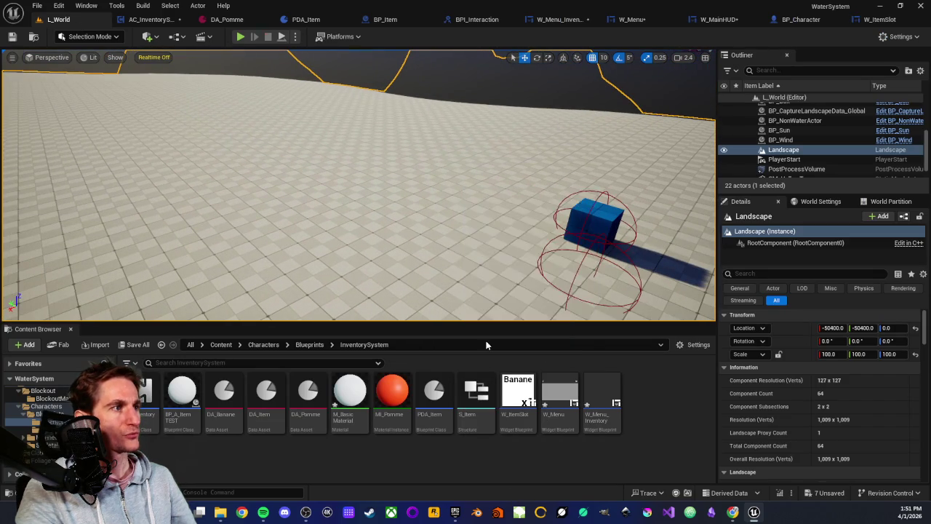
pyautogui.click(359, 186)
pyautogui.press('Tab')
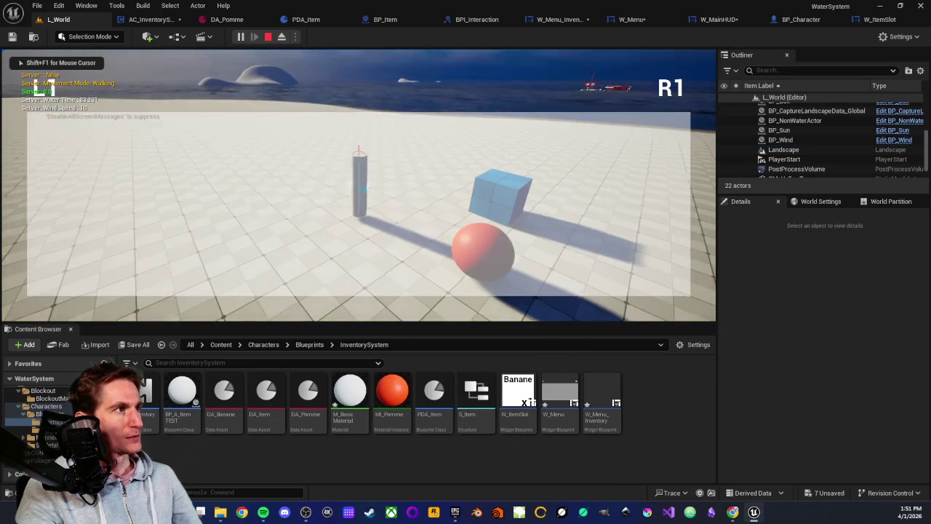
pyautogui.press('Tab')
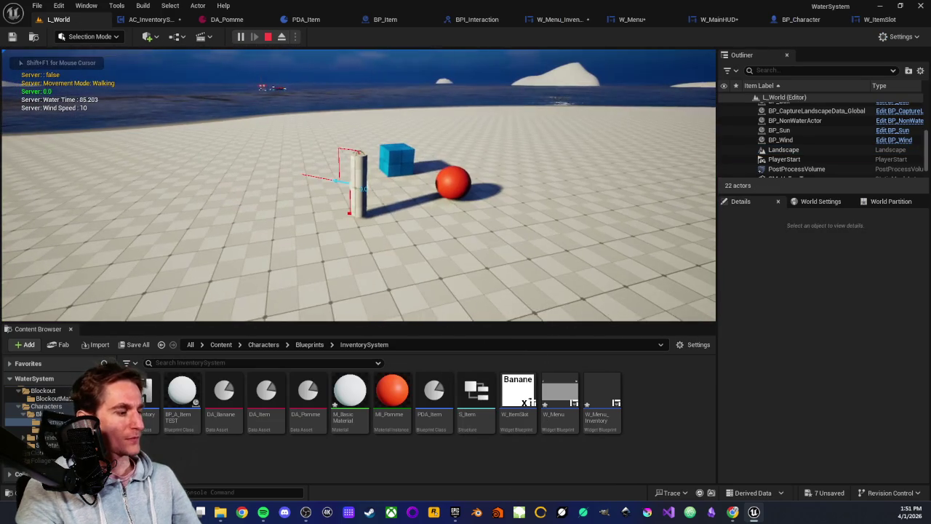
# - Pick up the blue box and red apple, show the inventory panel with I, then stop with Esc
pyautogui.press('space')
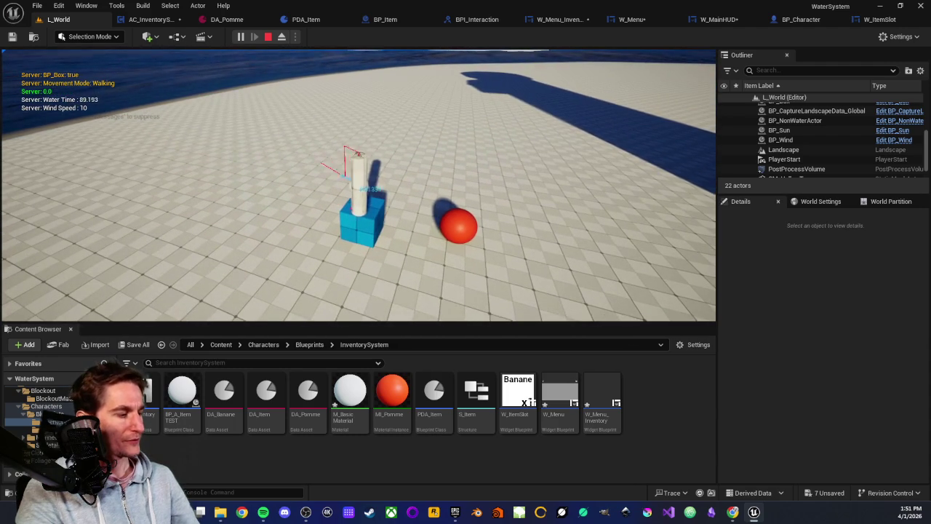
pyautogui.press('e')
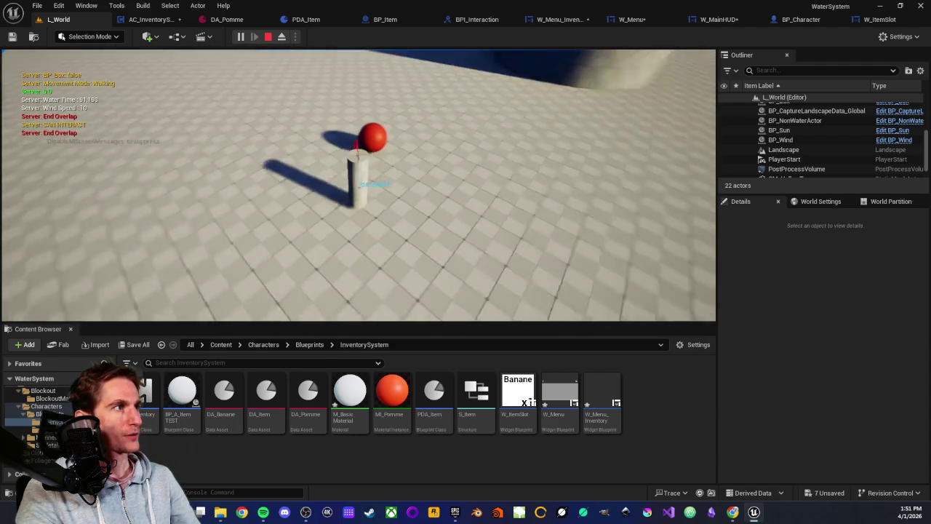
pyautogui.press('e')
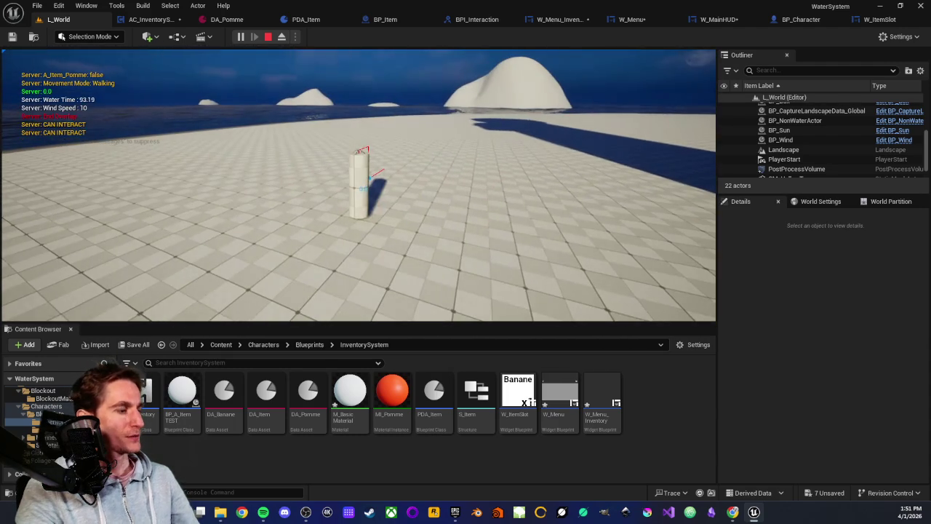
pyautogui.press('i')
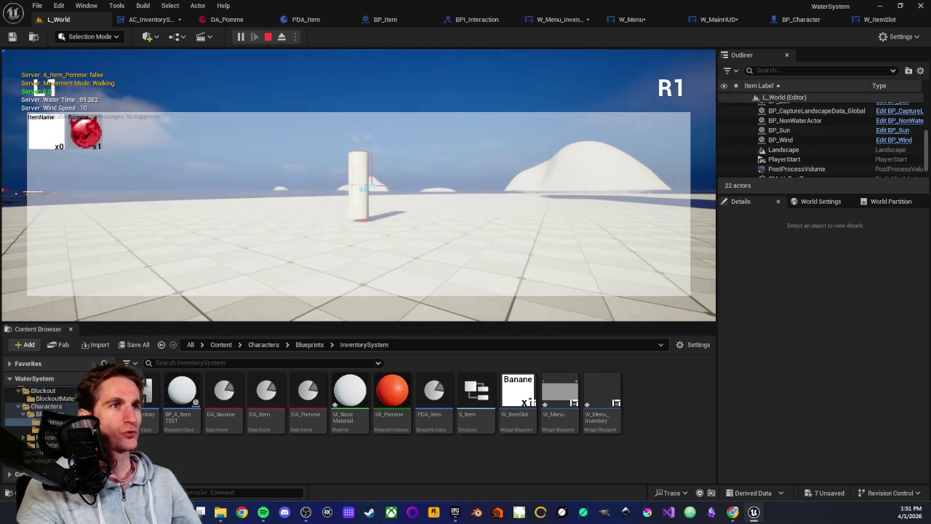
pyautogui.press('Escape')
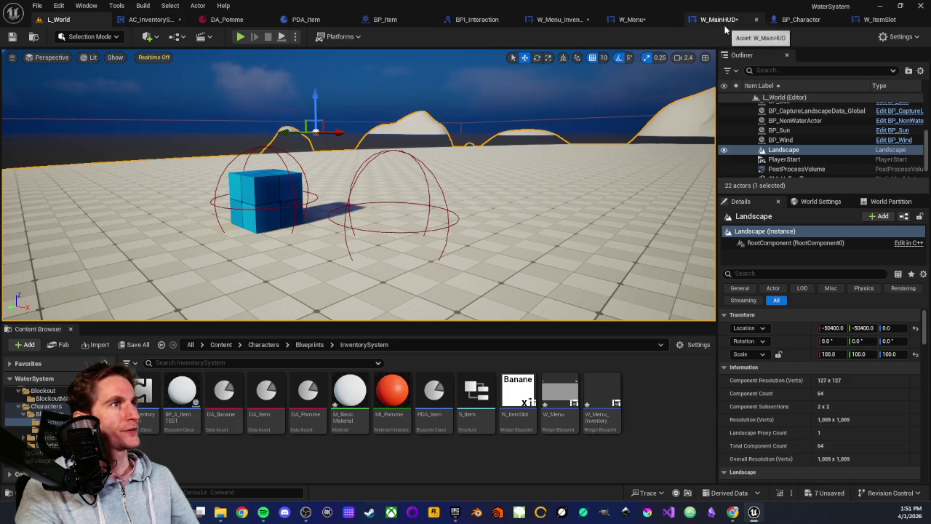
pyautogui.click(811, 20)
# - Move the IA_Menu input event chain below the comment box in BP_Character's graph
pyautogui.scroll(-4, 427, 278)
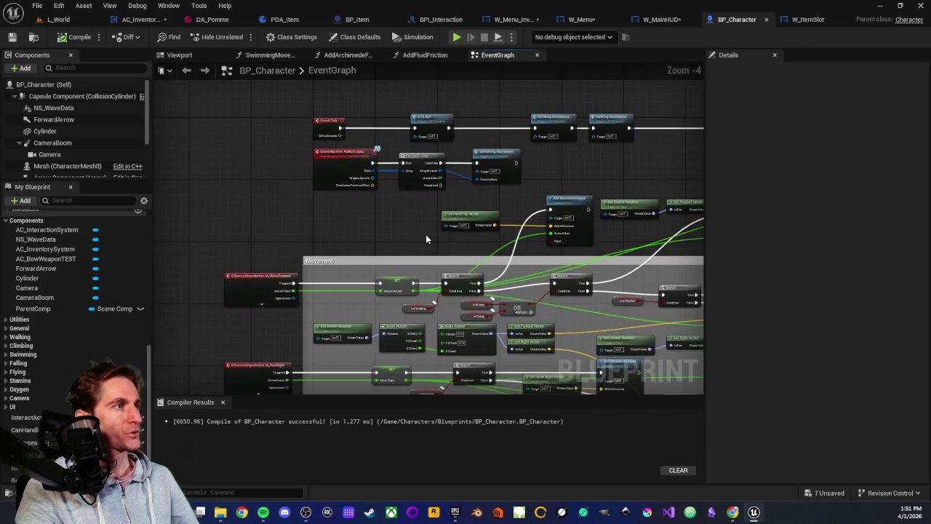
pyautogui.scroll(5, 426, 235)
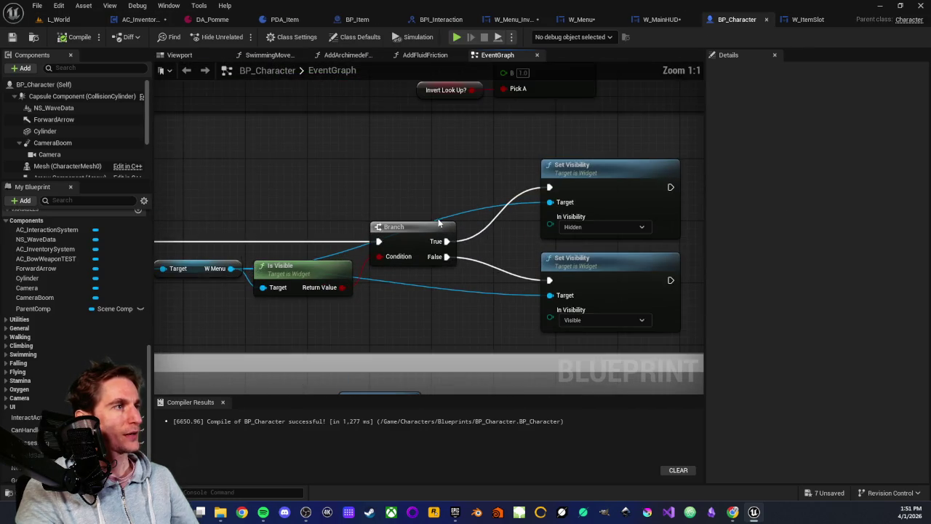
pyautogui.moveTo(433, 226); pyautogui.dragTo(257, 190)
pyautogui.moveTo(316, 147); pyautogui.dragTo(410, 141)
pyautogui.scroll(-6, 353, 155)
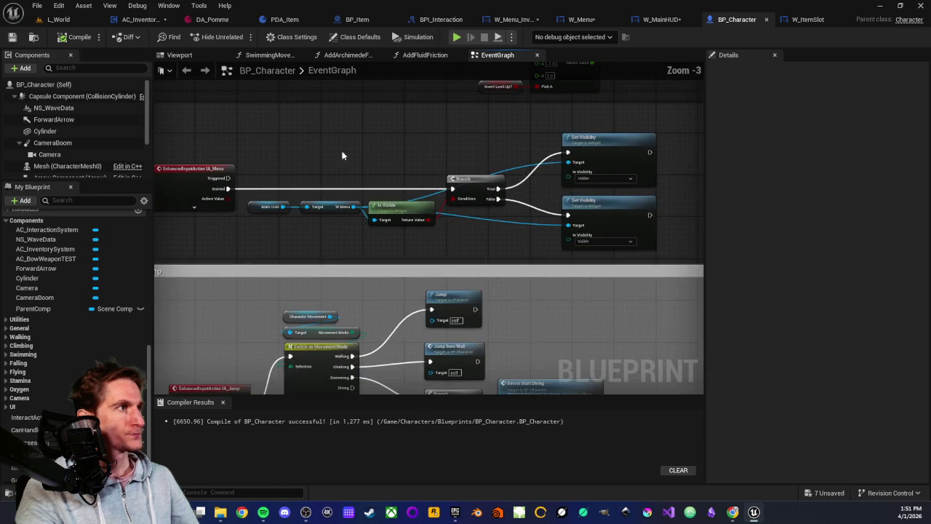
pyautogui.moveTo(267, 132); pyautogui.dragTo(387, 172)
pyautogui.scroll(-3, 429, 181)
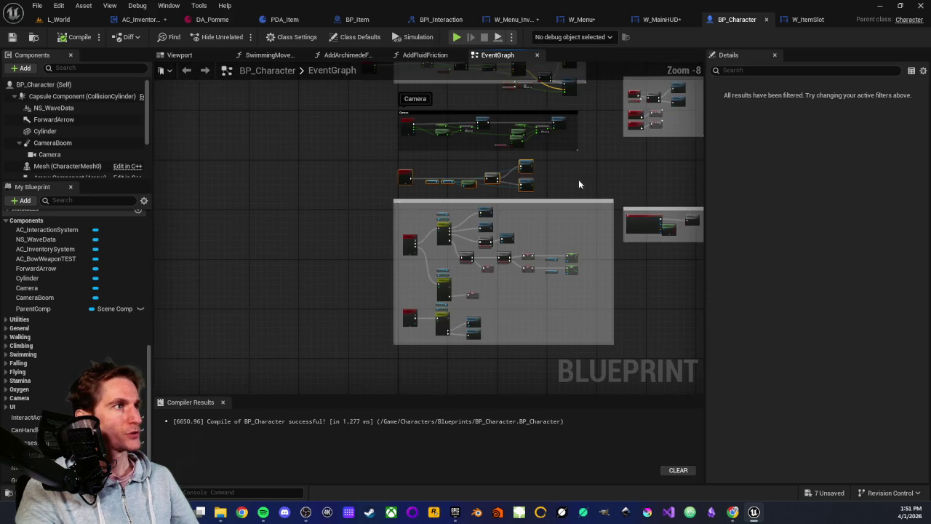
pyautogui.moveTo(455, 227)
pyautogui.mouseDown()
pyautogui.moveTo(389, 305)
pyautogui.moveTo(566, 182)
pyautogui.moveTo(563, 154)
pyautogui.mouseUp()
pyautogui.moveTo(388, 150)
pyautogui.mouseDown()
pyautogui.moveTo(380, 381)
pyautogui.moveTo(387, 184)
pyautogui.mouseUp()
# - Inspect the Add Mapping Context node in the menu toggle logic
pyautogui.scroll(2, 387, 184)
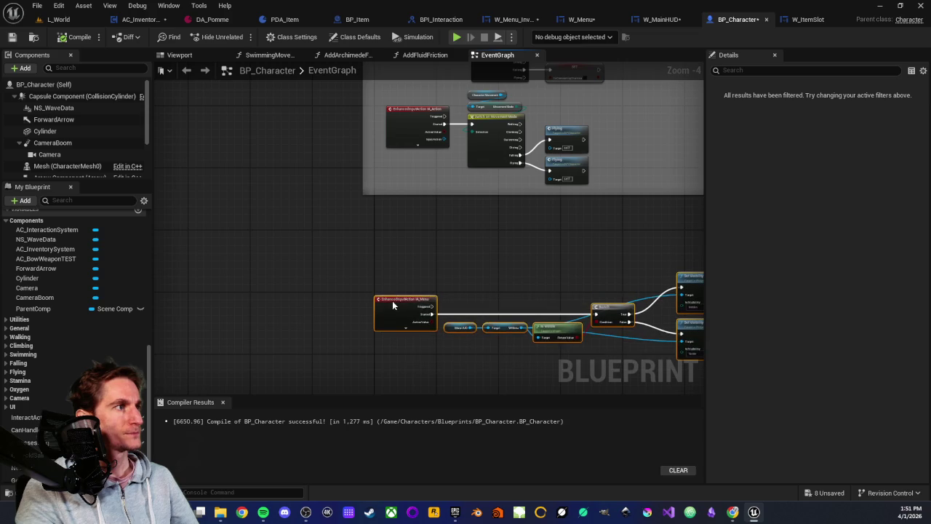
pyautogui.scroll(-1, 467, 247)
pyautogui.scroll(-4, 473, 249)
pyautogui.scroll(4, 437, 228)
pyautogui.scroll(5, 425, 160)
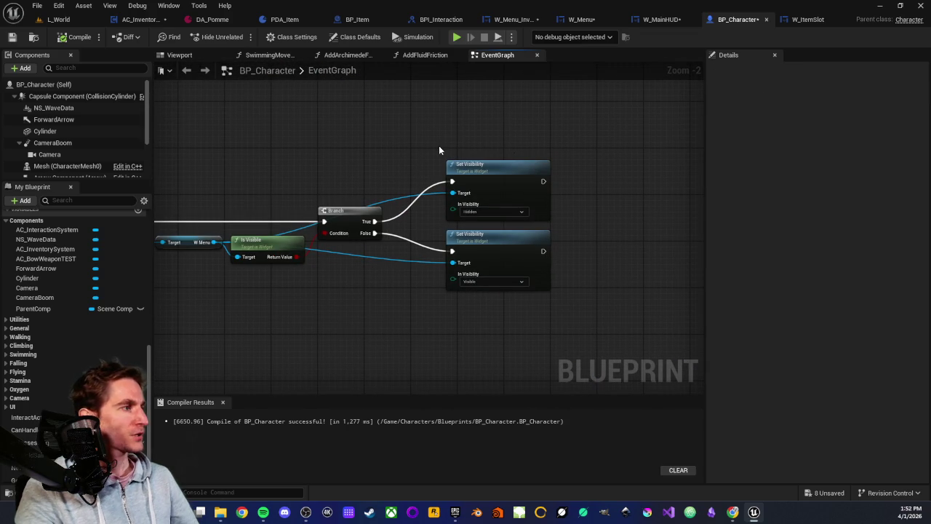
pyautogui.scroll(-2, 274, 323)
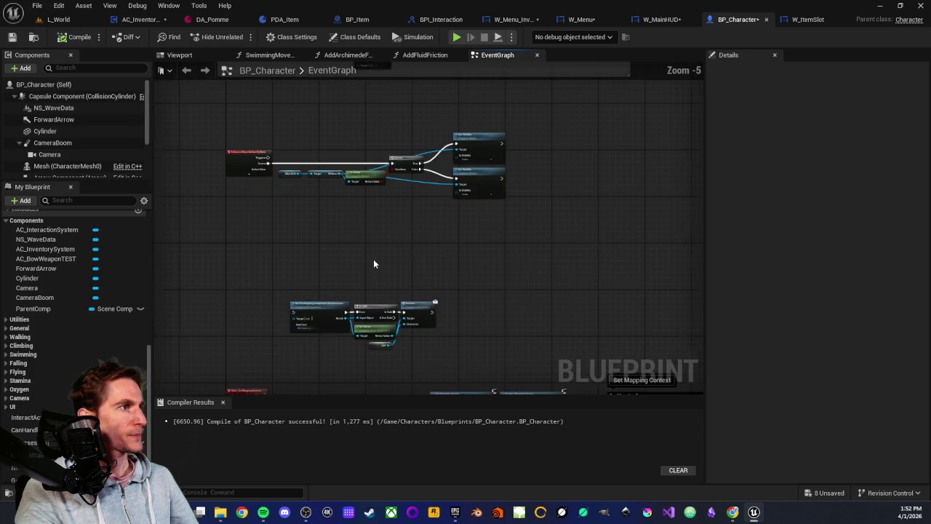
pyautogui.scroll(2, 388, 193)
pyautogui.scroll(1, 320, 195)
pyautogui.scroll(1, 261, 184)
pyautogui.click(302, 225)
pyautogui.scroll(-4, 436, 182)
# - Review the Set Mapping Context comment and Set Visibility nodes, then bring up the add-node action search
pyautogui.moveTo(435, 182); pyautogui.dragTo(269, 212)
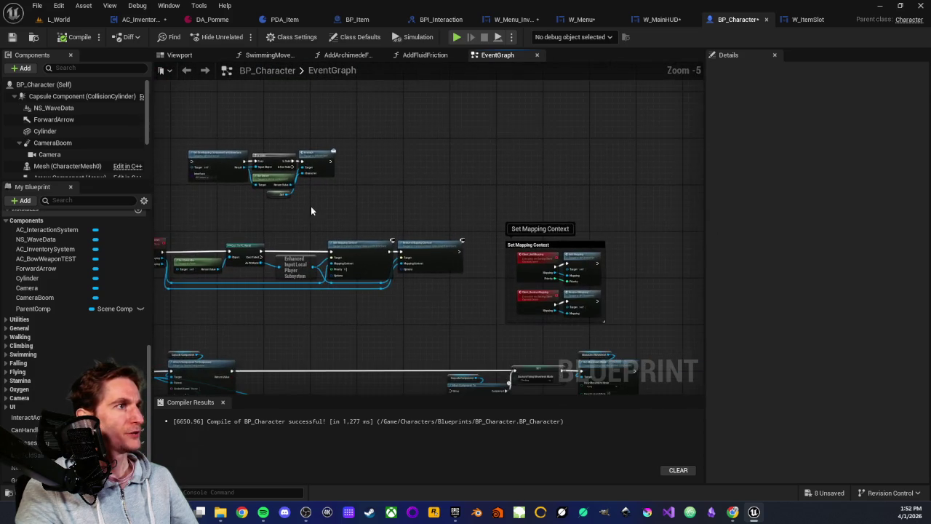
pyautogui.scroll(3, 378, 221)
pyautogui.scroll(2, 473, 314)
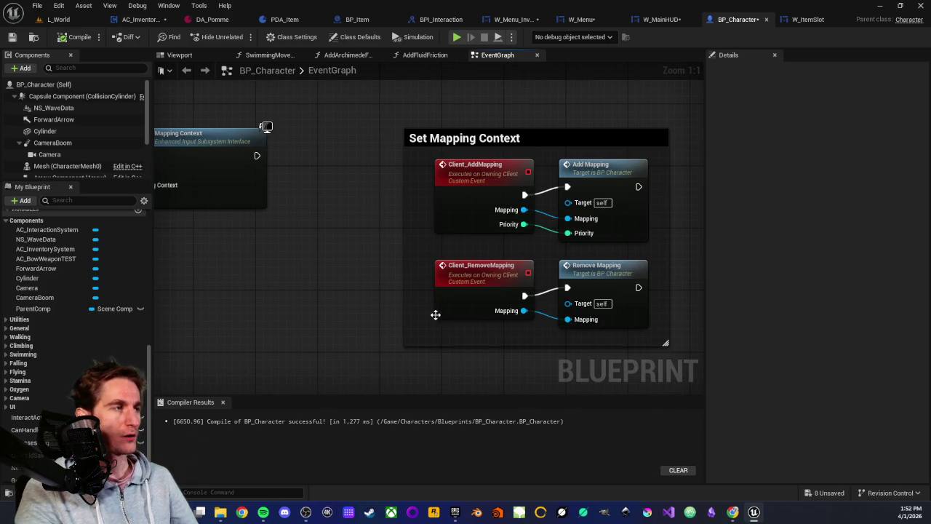
pyautogui.scroll(-2, 499, 193)
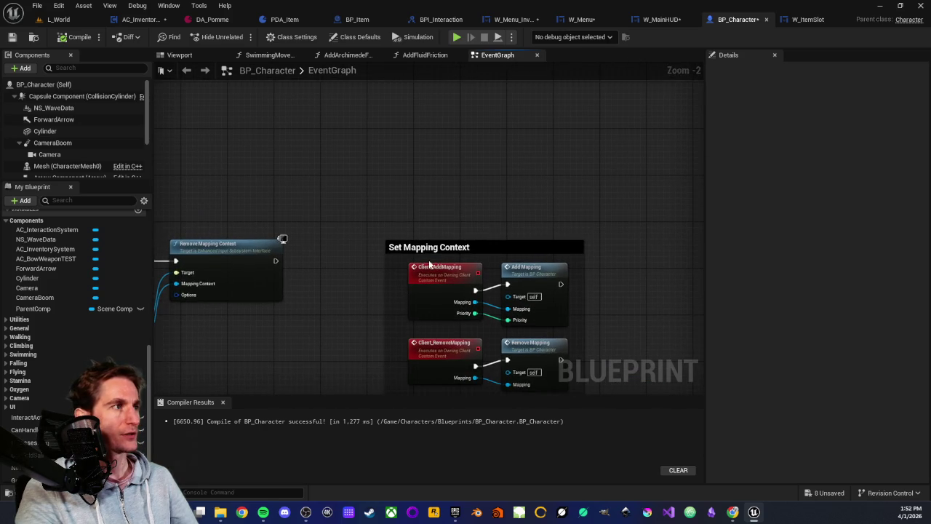
pyautogui.moveTo(346, 169)
pyautogui.mouseDown()
pyautogui.moveTo(330, 208)
pyautogui.moveTo(388, 312)
pyautogui.mouseUp()
pyautogui.scroll(2, 546, 235)
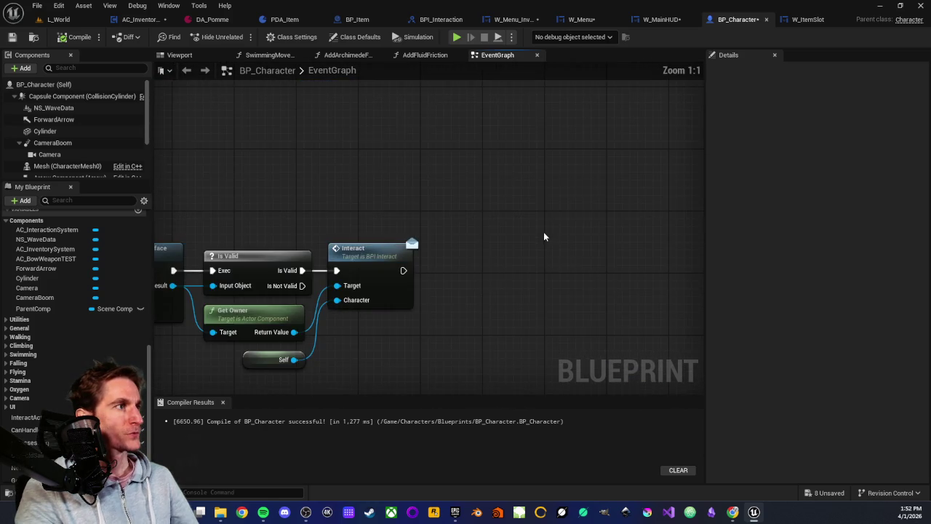
pyautogui.moveTo(546, 235); pyautogui.dragTo(459, 268)
pyautogui.scroll(-2, 459, 268)
pyautogui.scroll(2, 473, 241)
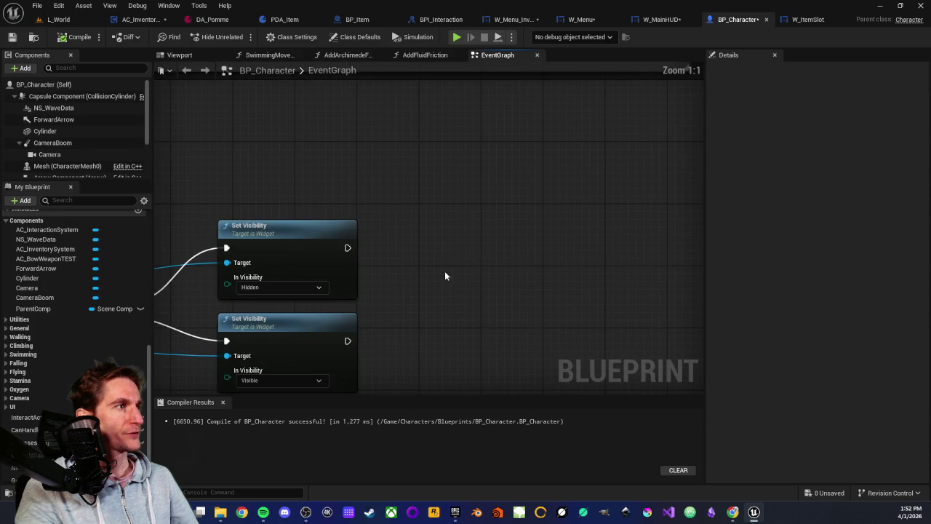
pyautogui.rightClick(461, 249)
# - Place an Add Mapping call node in the event graph and open its function graph
pyautogui.write('add')
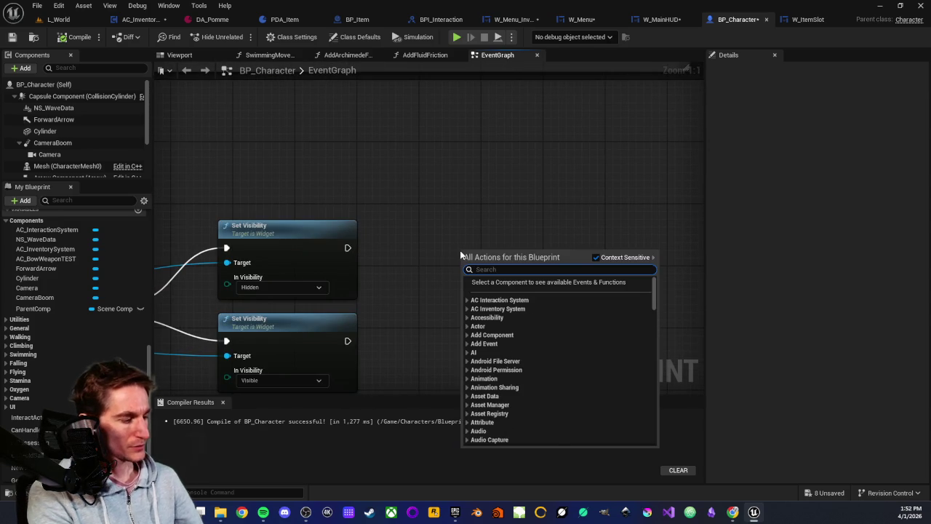
pyautogui.write(' mapping')
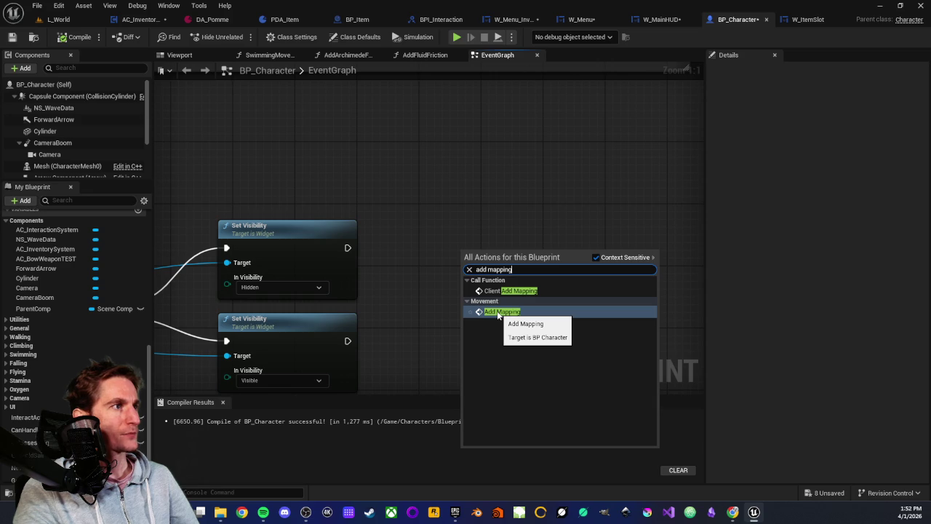
pyautogui.click(498, 311)
pyautogui.moveTo(502, 266); pyautogui.dragTo(528, 220)
pyautogui.doubleClick(528, 221)
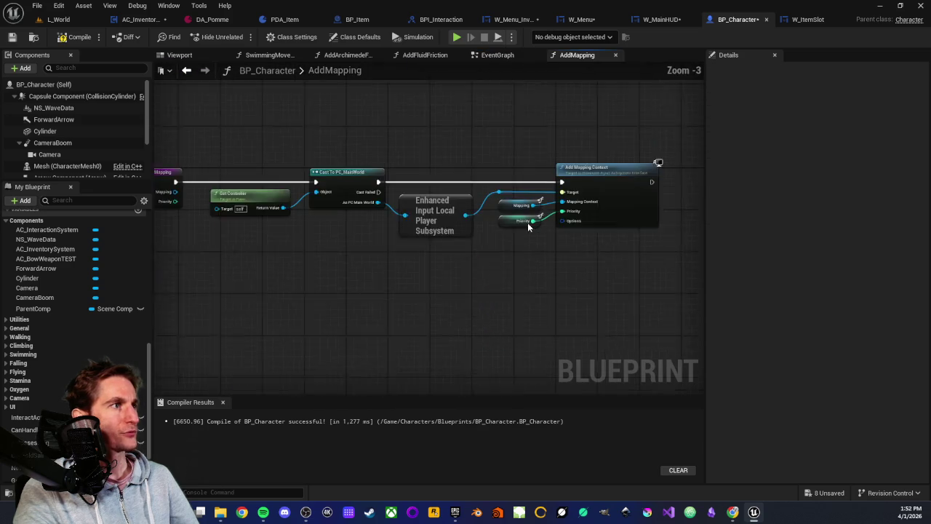
# - Replace the old Cast To PC_MainWorld with a Cast To PC_World off Get Controller
pyautogui.scroll(3, 389, 235)
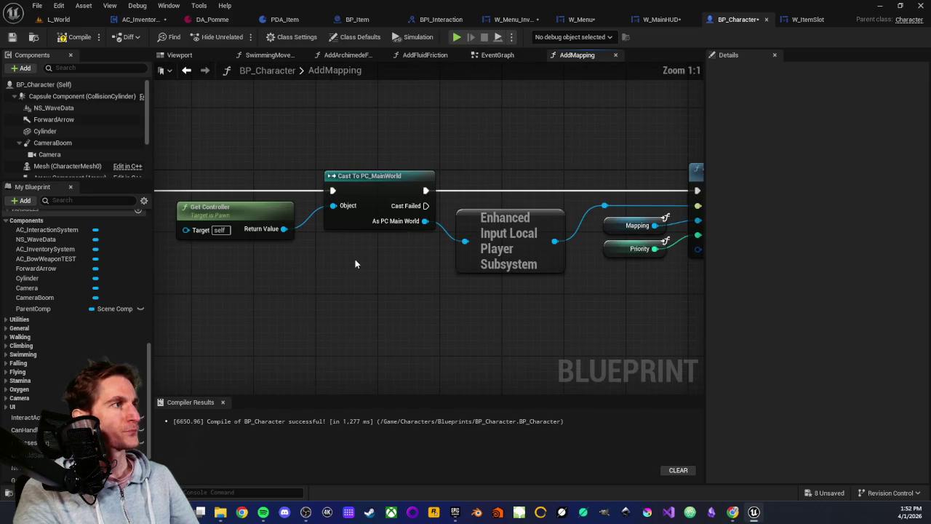
pyautogui.moveTo(351, 259)
pyautogui.mouseDown()
pyautogui.moveTo(370, 284)
pyautogui.moveTo(426, 293)
pyautogui.mouseUp()
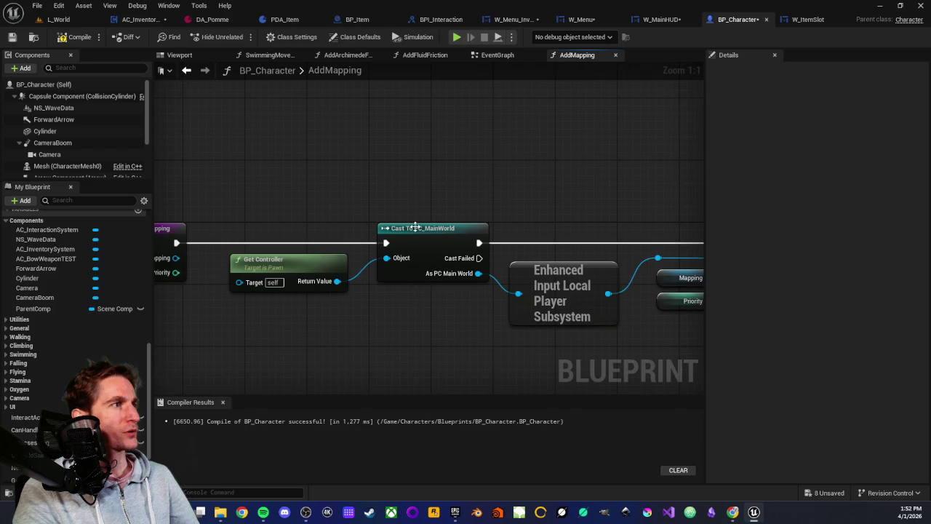
pyautogui.moveTo(336, 281); pyautogui.dragTo(401, 163)
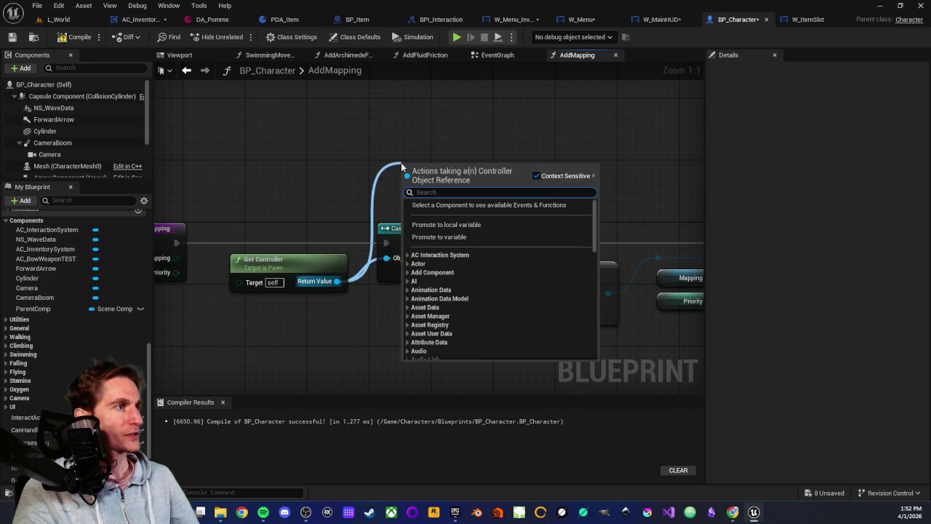
pyautogui.write('cast t')
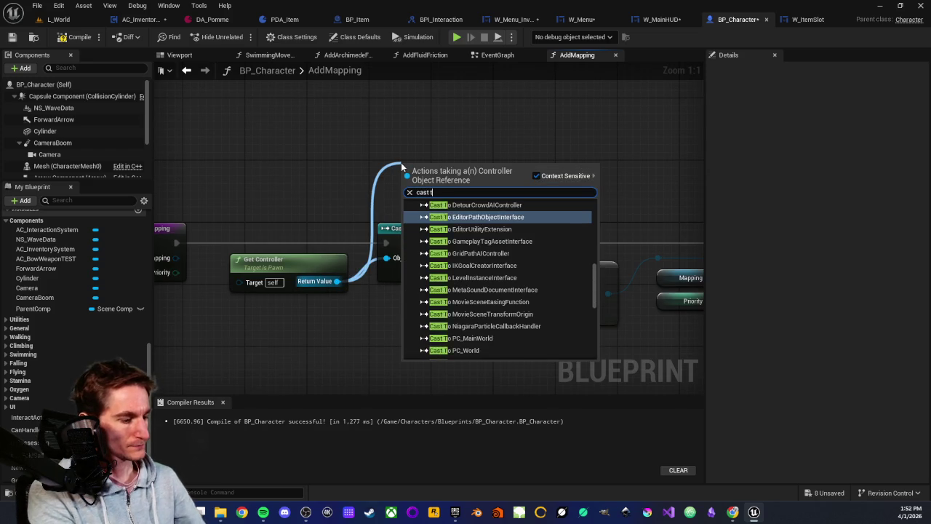
pyautogui.write('o pc world')
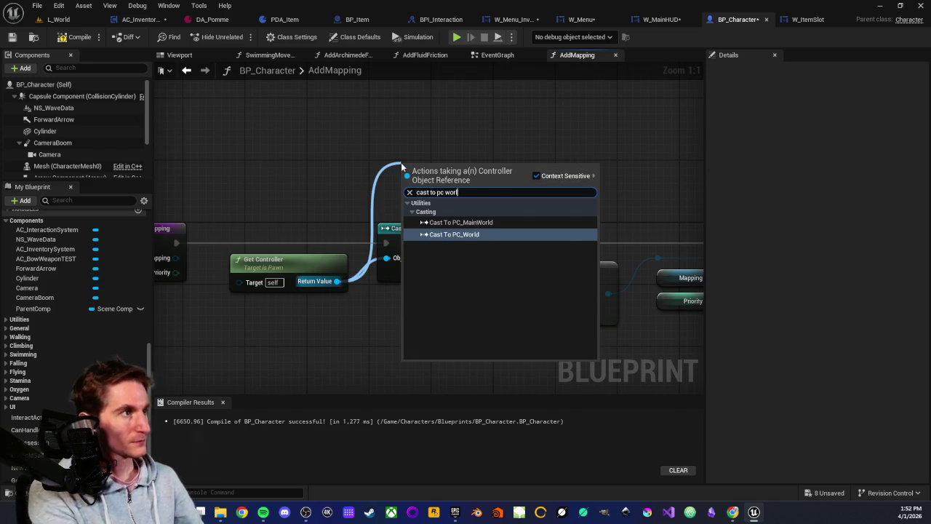
pyautogui.click(465, 234)
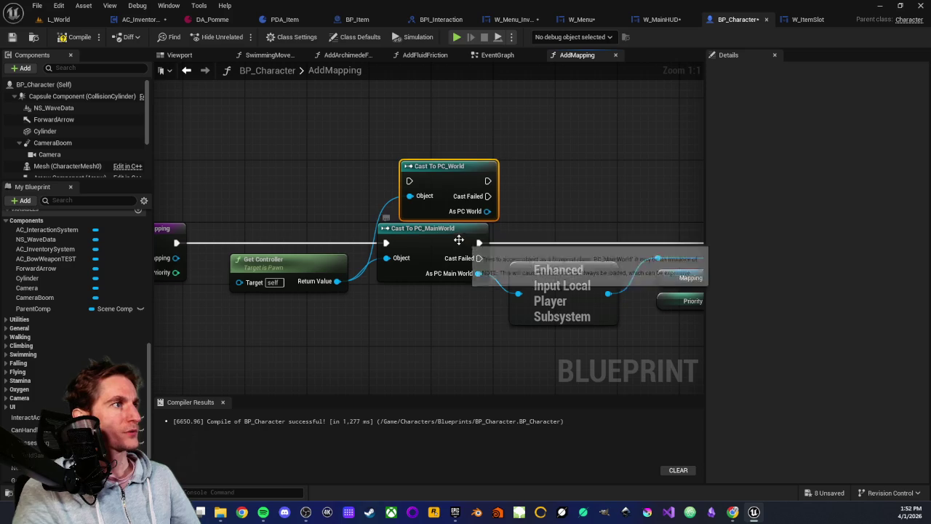
pyautogui.moveTo(428, 179); pyautogui.dragTo(406, 180)
pyautogui.click(411, 231)
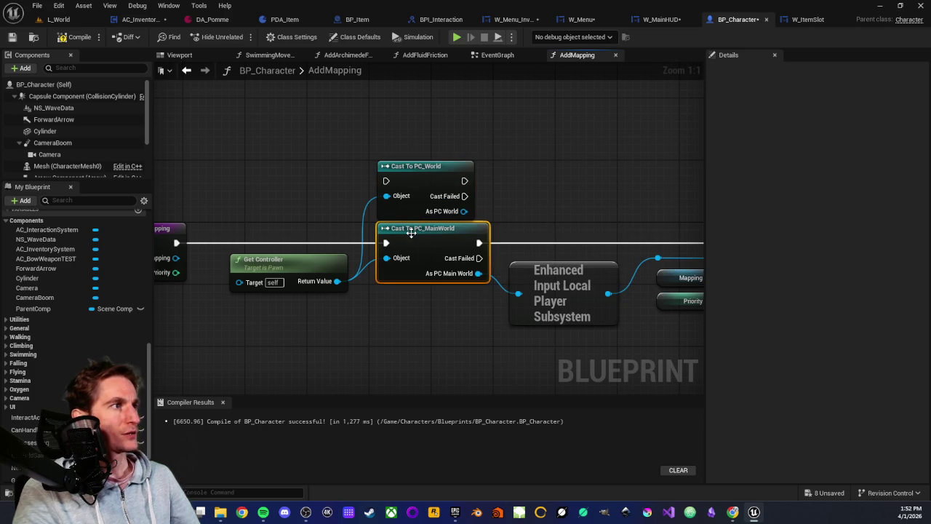
pyautogui.press('Delete')
pyautogui.moveTo(412, 170); pyautogui.dragTo(412, 232)
# - Wire Cast To PC_World into Add Mapping Context, feeding As PC World to the input subsystem
pyautogui.moveTo(176, 243); pyautogui.dragTo(400, 243)
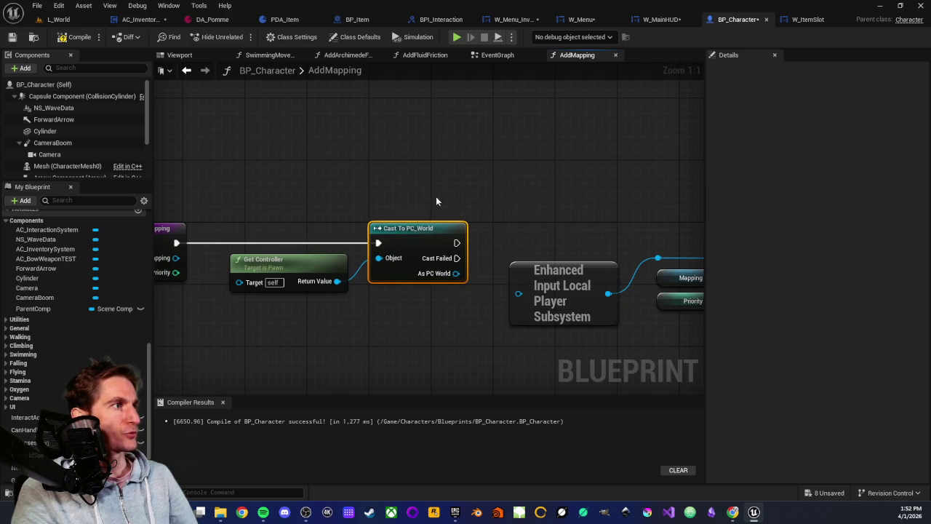
pyautogui.scroll(-3, 483, 192)
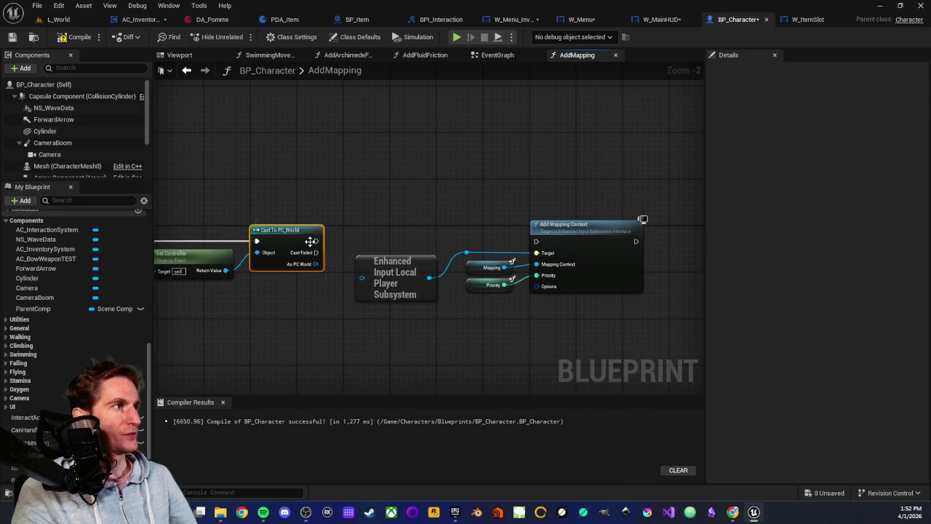
pyautogui.moveTo(315, 247)
pyautogui.mouseDown()
pyautogui.moveTo(425, 222)
pyautogui.moveTo(535, 241)
pyautogui.mouseUp()
pyautogui.scroll(2, 426, 211)
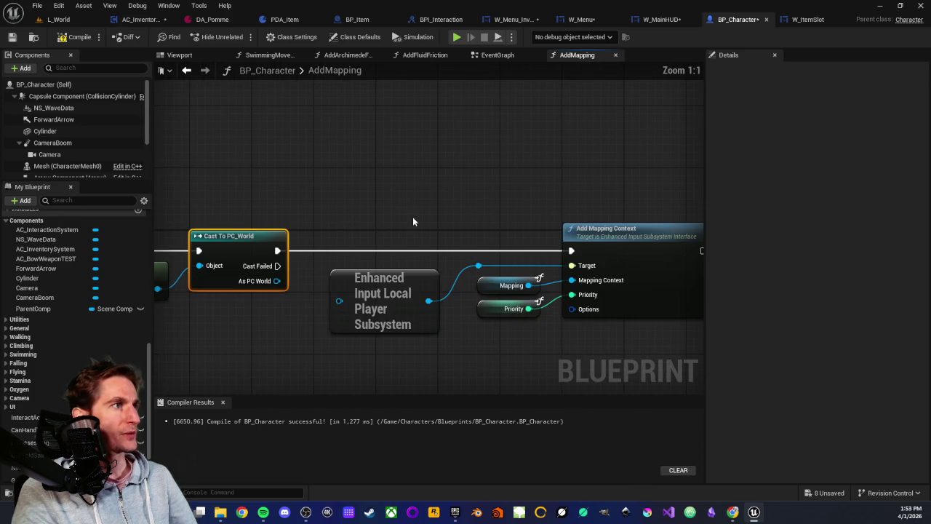
pyautogui.moveTo(276, 280); pyautogui.dragTo(339, 300)
pyautogui.moveTo(295, 338); pyautogui.dragTo(393, 327)
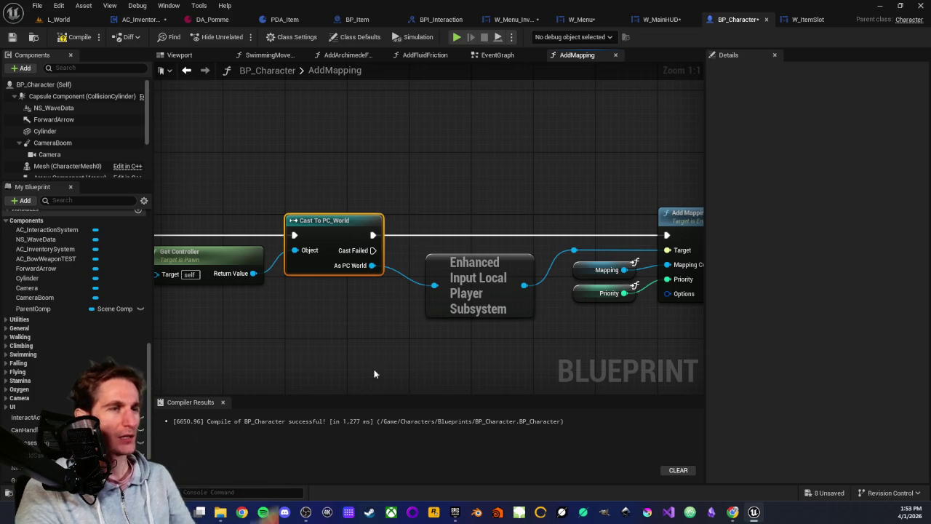
pyautogui.moveTo(387, 345); pyautogui.dragTo(426, 360)
pyautogui.click(402, 329)
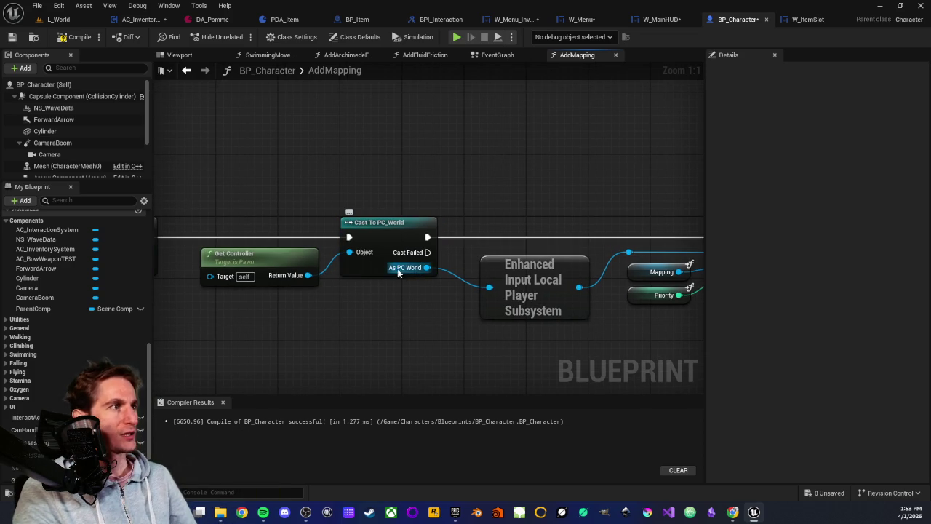
pyautogui.moveTo(402, 326); pyautogui.dragTo(443, 328)
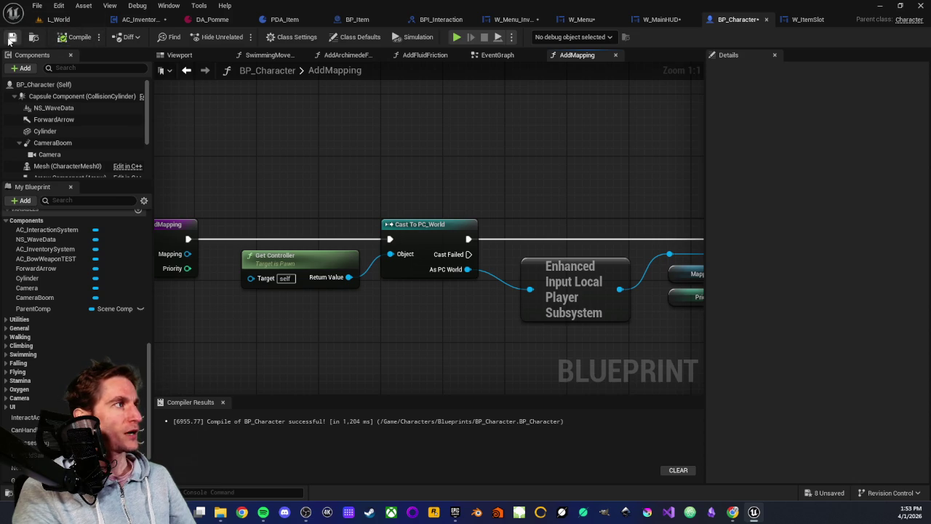
# - Save BP_Character and close the AddMapping function graph
pyautogui.click(11, 37)
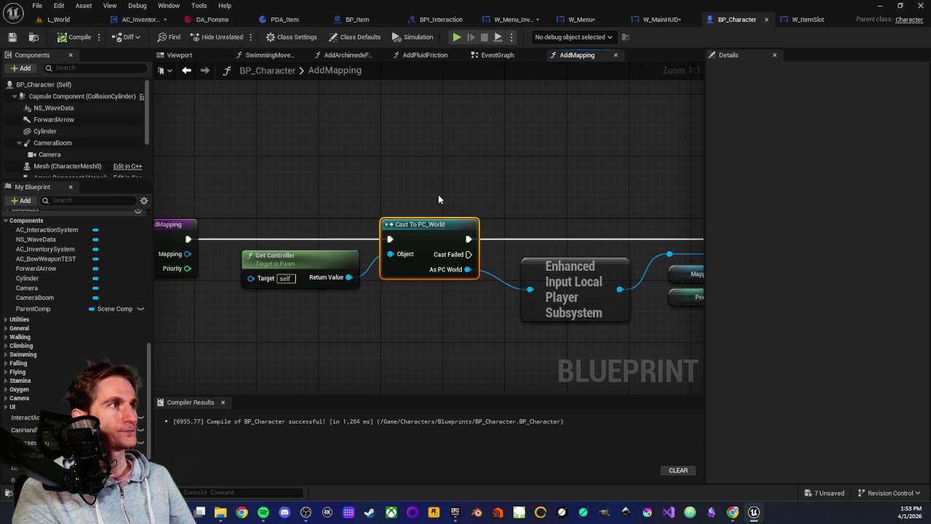
pyautogui.scroll(-2, 439, 178)
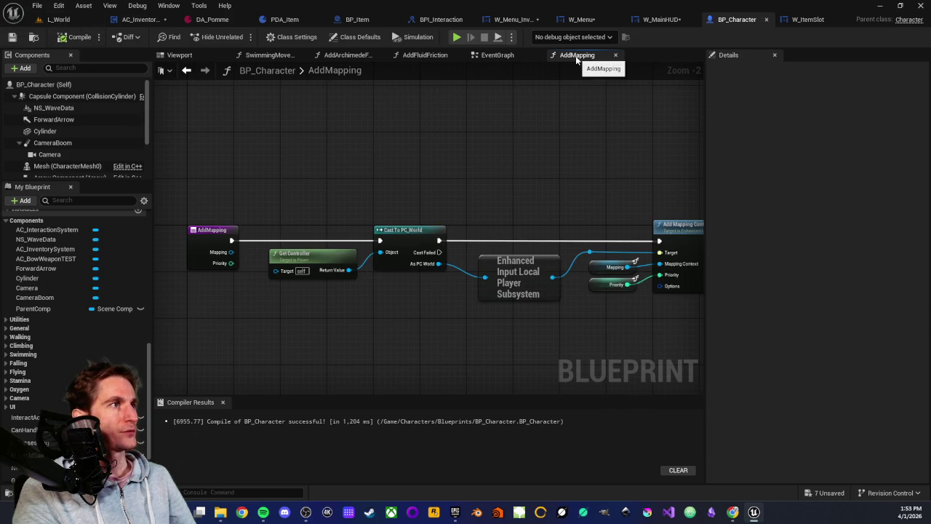
pyautogui.middleClick(573, 60)
# - Add a Remove Mapping node beside Add Mapping and open its function graph
pyautogui.click(458, 156)
pyautogui.rightClick(582, 195)
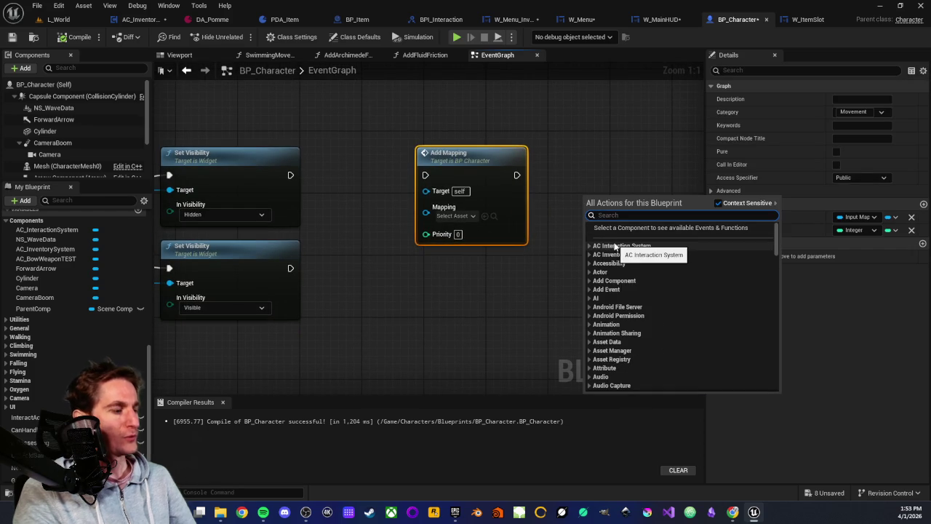
pyautogui.write('remove')
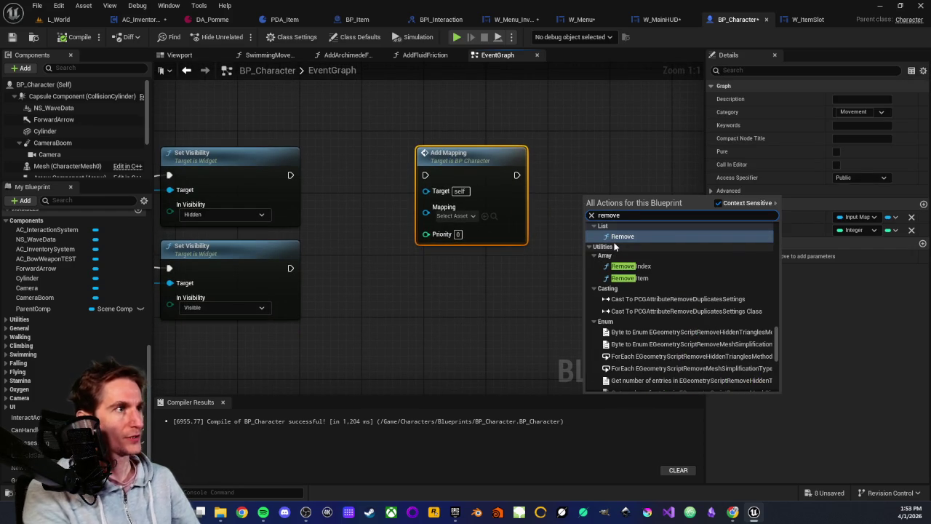
pyautogui.scroll(10, 633, 262)
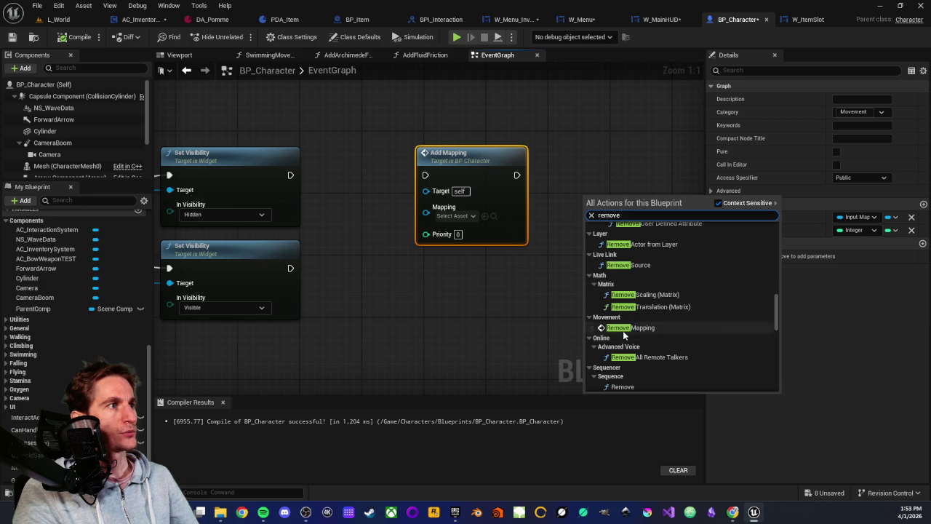
pyautogui.click(622, 330)
pyautogui.doubleClick(614, 201)
# - Swap the old Cast To PC_MainWorld for a Cast To PC_World fed by Get Controller
pyautogui.scroll(5, 298, 261)
pyautogui.moveTo(289, 258); pyautogui.dragTo(347, 145)
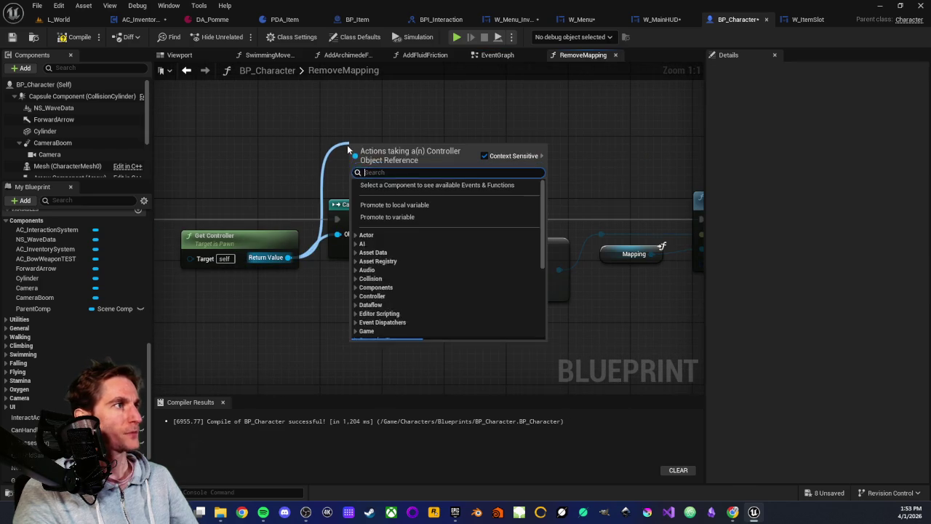
pyautogui.write('cast to pc')
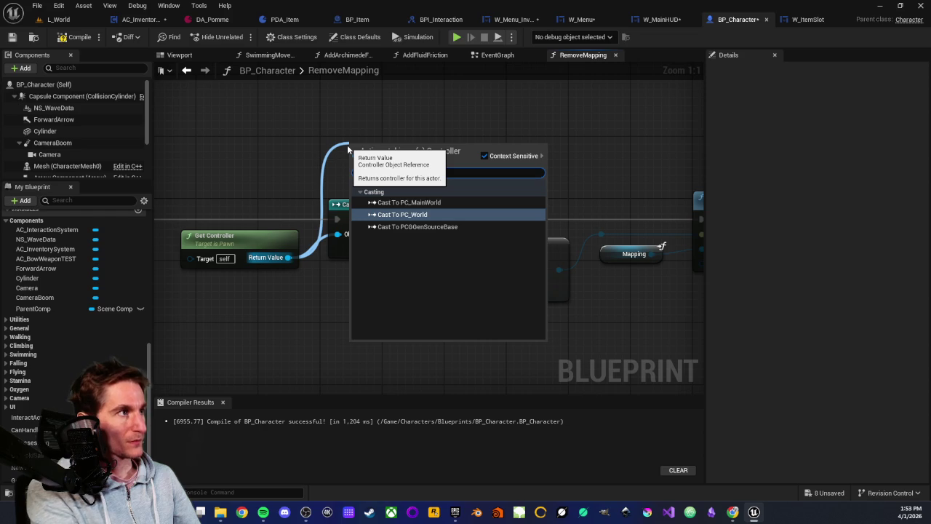
pyautogui.click(403, 214)
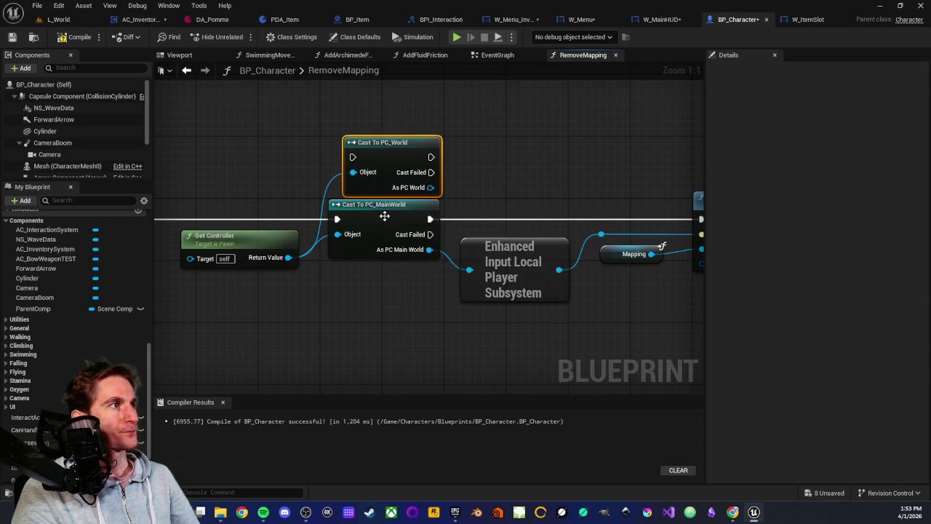
pyautogui.moveTo(375, 158)
pyautogui.mouseDown()
pyautogui.moveTo(353, 163)
pyautogui.moveTo(340, 207)
pyautogui.mouseUp()
pyautogui.click(367, 204)
pyautogui.press('Delete')
pyautogui.moveTo(206, 194); pyautogui.dragTo(379, 184)
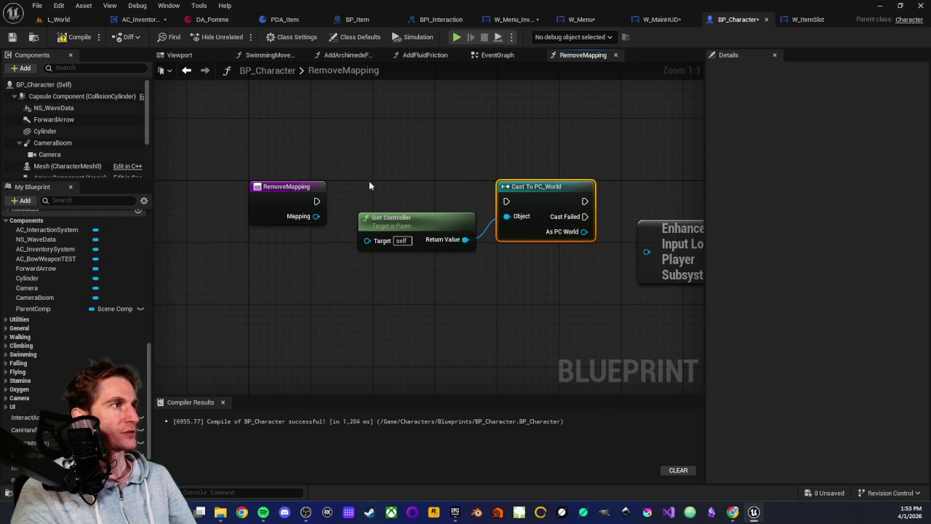
# - Wire the entry through the cast into Remove Mapping Context, feeding As PC World to the subsystem
pyautogui.moveTo(317, 199)
pyautogui.mouseDown()
pyautogui.moveTo(477, 192)
pyautogui.moveTo(506, 201)
pyautogui.mouseUp()
pyautogui.moveTo(545, 144)
pyautogui.mouseDown()
pyautogui.moveTo(427, 163)
pyautogui.moveTo(410, 155)
pyautogui.mouseUp()
pyautogui.moveTo(406, 212)
pyautogui.mouseDown()
pyautogui.moveTo(693, 213)
pyautogui.moveTo(664, 212)
pyautogui.mouseUp()
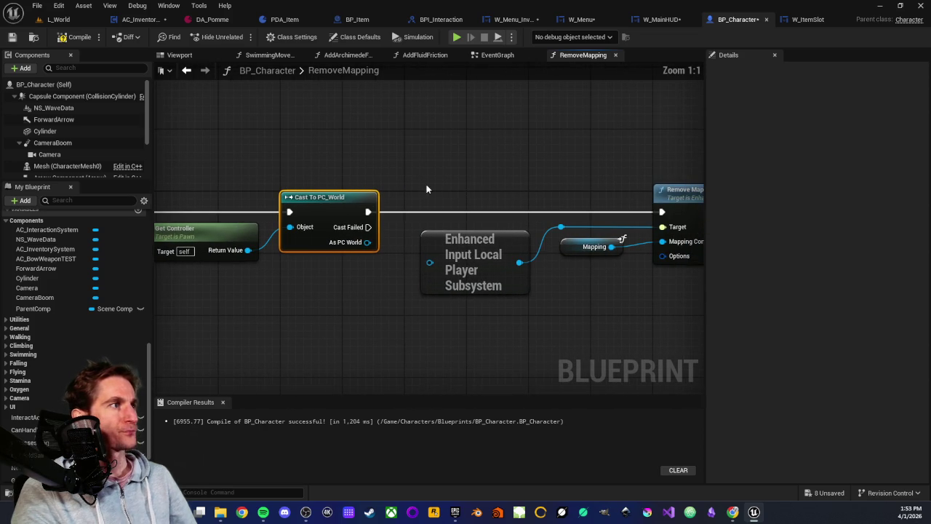
pyautogui.moveTo(368, 242); pyautogui.dragTo(431, 266)
pyautogui.click(356, 149)
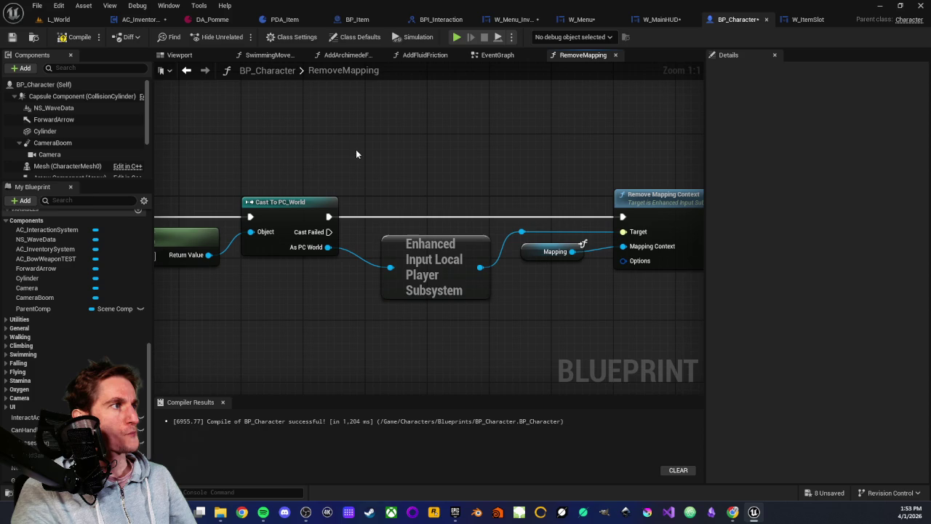
# - Compile and save BP_Character, then close the RemoveMapping graph
pyautogui.click(12, 37)
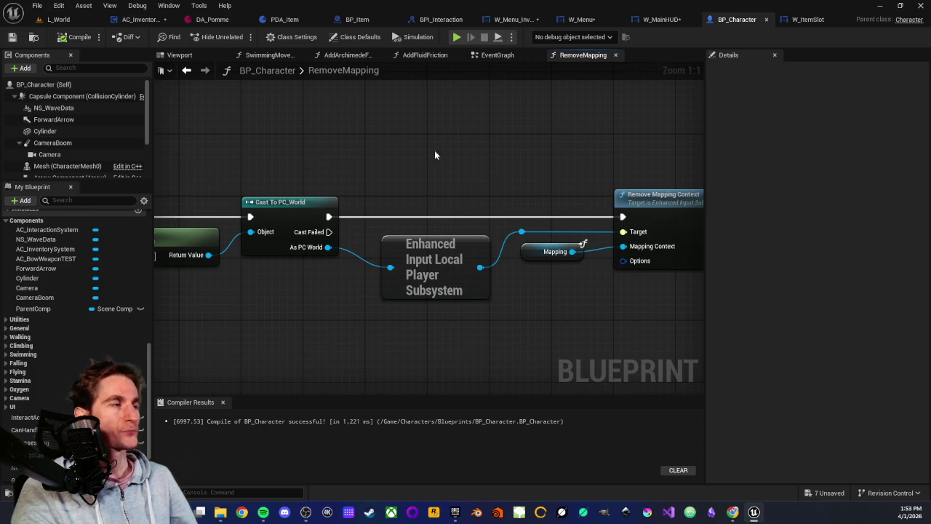
pyautogui.moveTo(456, 162); pyautogui.dragTo(522, 178)
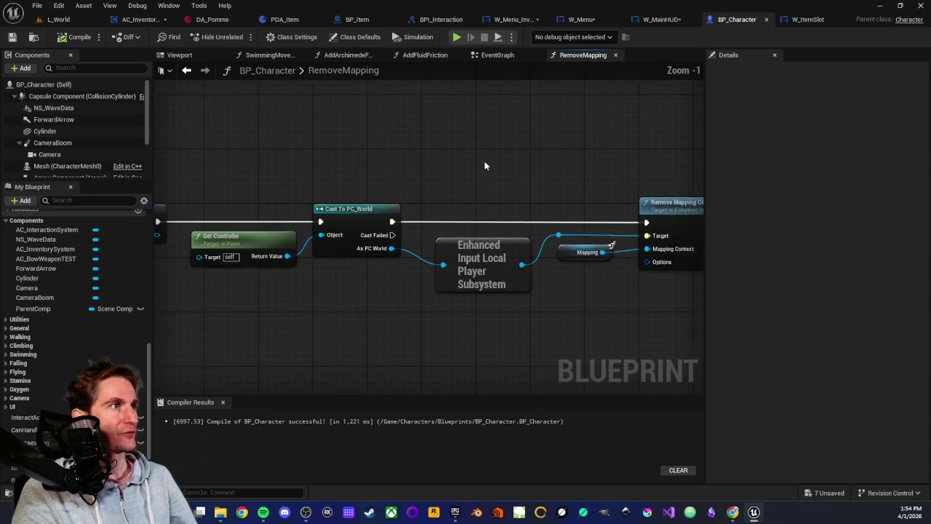
pyautogui.click(615, 54)
pyautogui.moveTo(348, 180); pyautogui.dragTo(422, 162)
pyautogui.scroll(-1, 422, 162)
pyautogui.click(410, 200)
# - Arrange the Remove Mapping node directly below Add Mapping in the event graph
pyautogui.moveTo(411, 197); pyautogui.dragTo(410, 201)
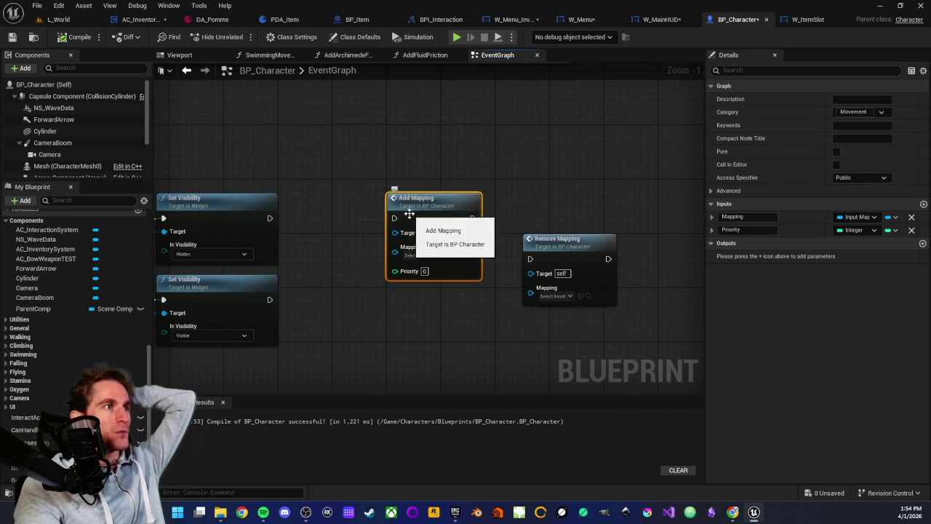
pyautogui.moveTo(283, 248); pyautogui.dragTo(602, 240)
pyautogui.scroll(1, 397, 283)
pyautogui.moveTo(422, 304)
pyautogui.mouseDown()
pyautogui.moveTo(347, 291)
pyautogui.moveTo(408, 280)
pyautogui.mouseUp()
pyautogui.moveTo(471, 121); pyautogui.dragTo(478, 97)
pyautogui.moveTo(608, 168)
pyautogui.mouseDown()
pyautogui.moveTo(415, 222)
pyautogui.moveTo(424, 219)
pyautogui.moveTo(386, 216)
pyautogui.mouseUp()
pyautogui.moveTo(294, 254); pyautogui.dragTo(358, 258)
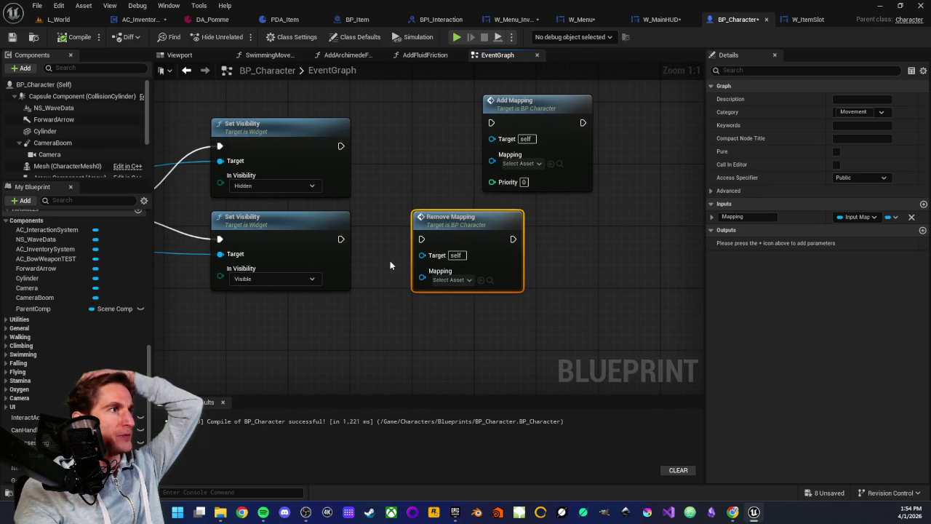
# - Set Remove Mapping's mapping to IMC_WalkingMovement and connect the Visible Set Visibility into it
pyautogui.click(466, 281)
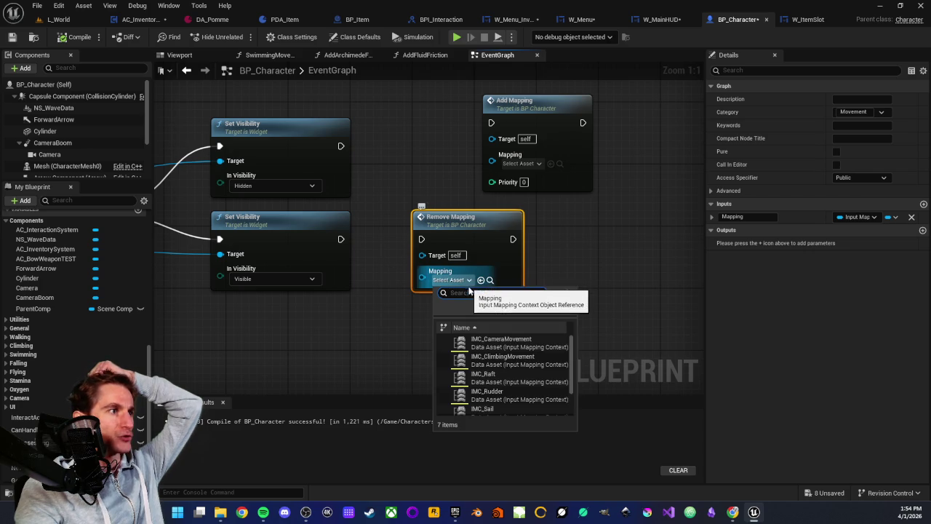
pyautogui.scroll(-2, 504, 355)
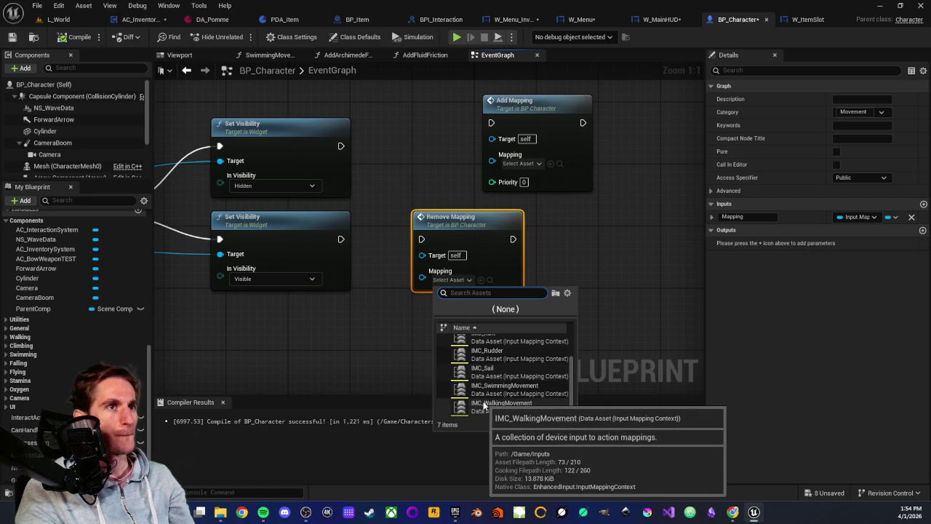
pyautogui.click(483, 405)
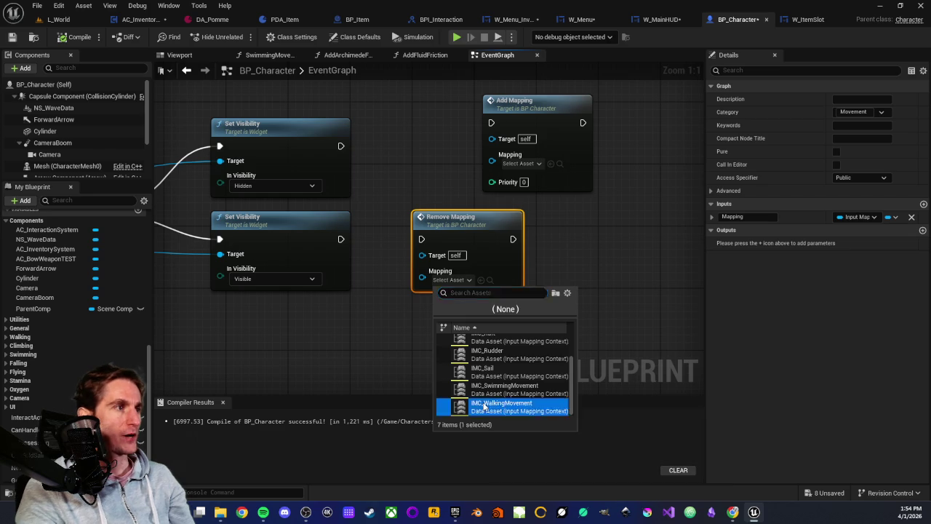
pyautogui.moveTo(429, 315); pyautogui.dragTo(460, 336)
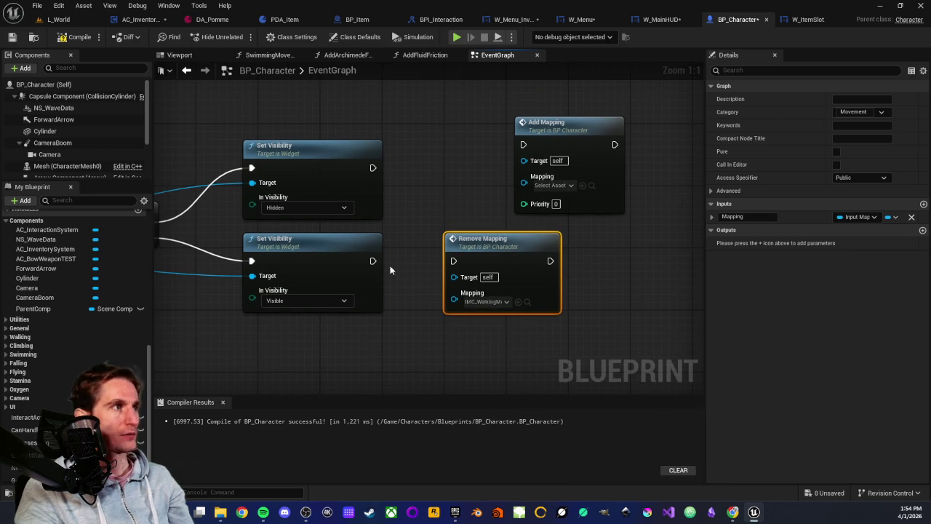
pyautogui.moveTo(372, 260); pyautogui.dragTo(456, 263)
pyautogui.moveTo(442, 347); pyautogui.dragTo(393, 327)
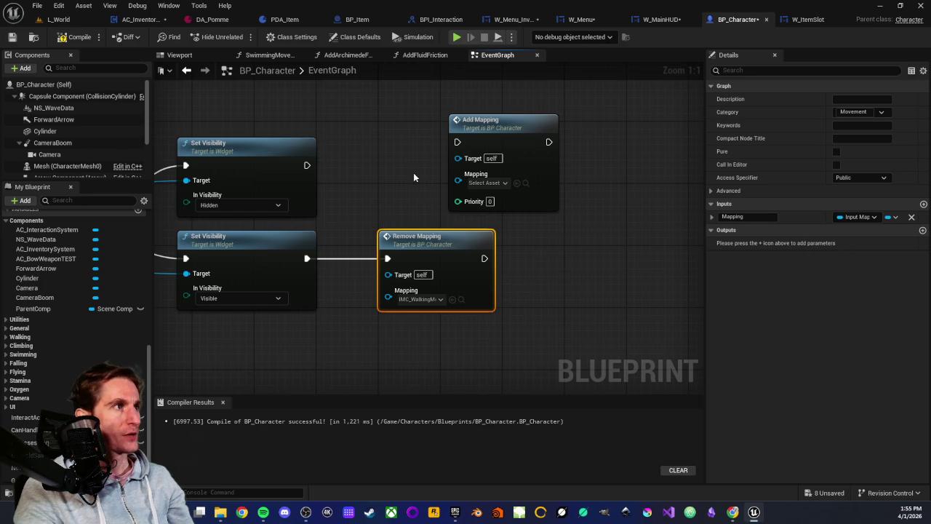
# - Move Add Mapping beside the Hidden Set Visibility node and connect it
pyautogui.scroll(-1, 385, 169)
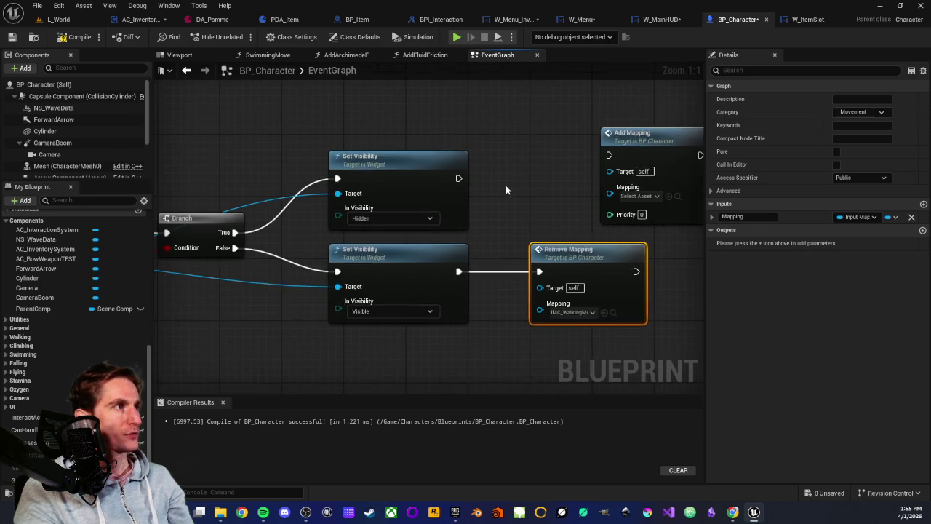
pyautogui.click(427, 155)
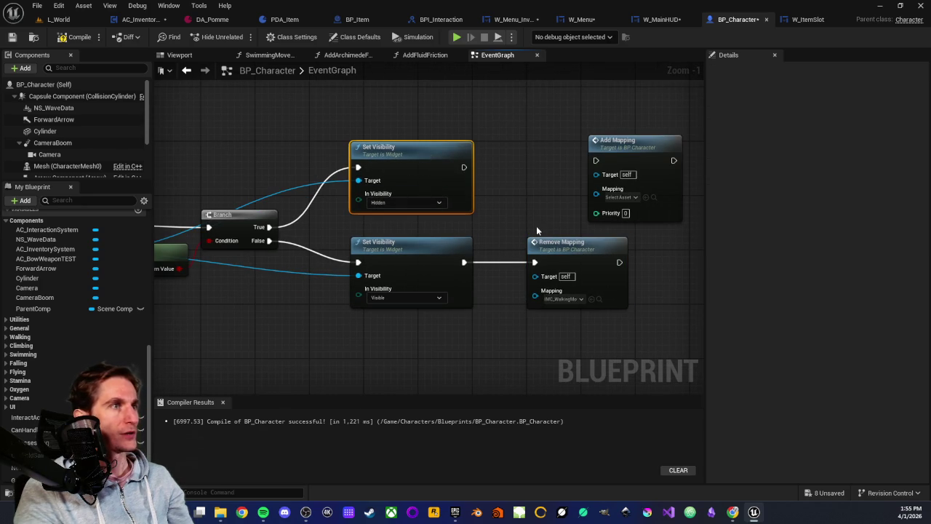
pyautogui.scroll(1, 469, 242)
pyautogui.moveTo(462, 231)
pyautogui.mouseDown()
pyautogui.moveTo(439, 162)
pyautogui.moveTo(419, 205)
pyautogui.mouseUp()
pyautogui.moveTo(531, 129); pyautogui.dragTo(460, 137)
pyautogui.moveTo(359, 154); pyautogui.dragTo(442, 154)
# - Set Add Mapping's mapping to IMC_WalkingMovement and switch to the L_World level
pyautogui.click(472, 194)
pyautogui.scroll(-2, 514, 313)
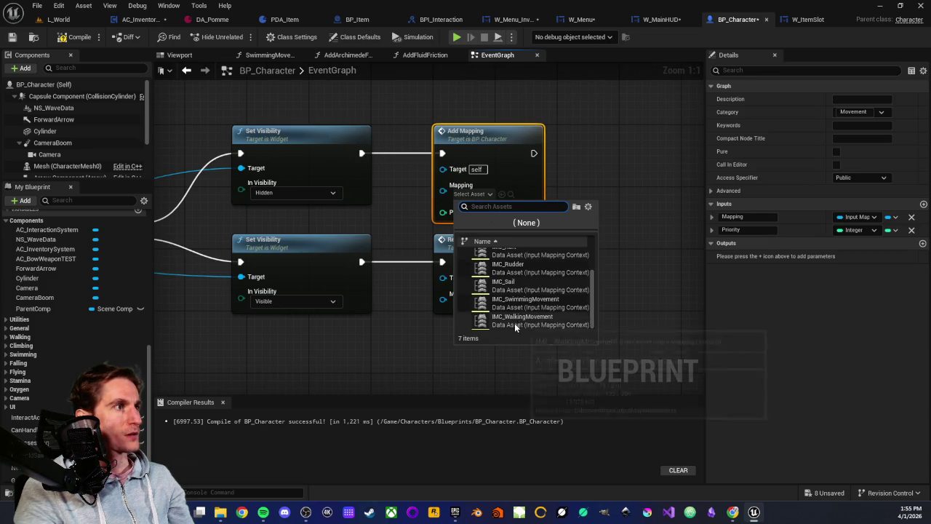
pyautogui.click(514, 323)
pyautogui.click(467, 348)
pyautogui.scroll(-1, 438, 327)
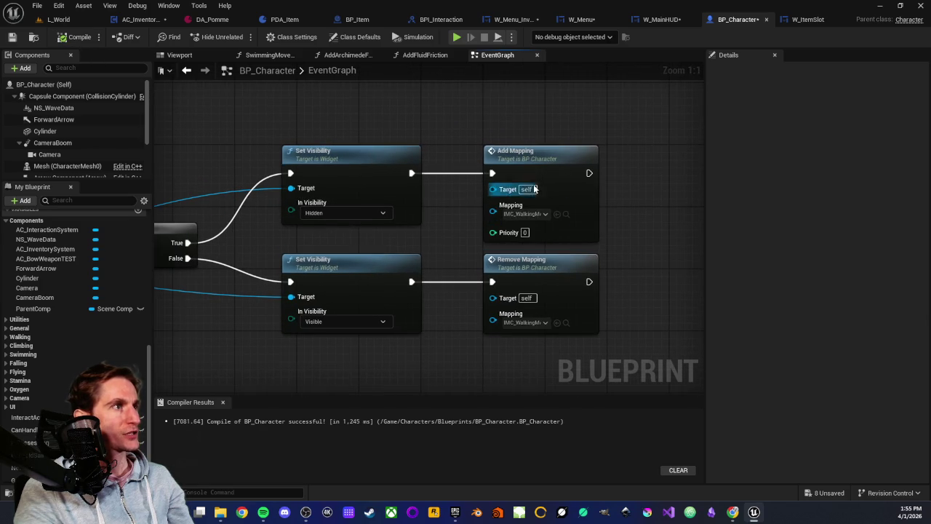
pyautogui.scroll(-2, 475, 319)
pyautogui.click(58, 19)
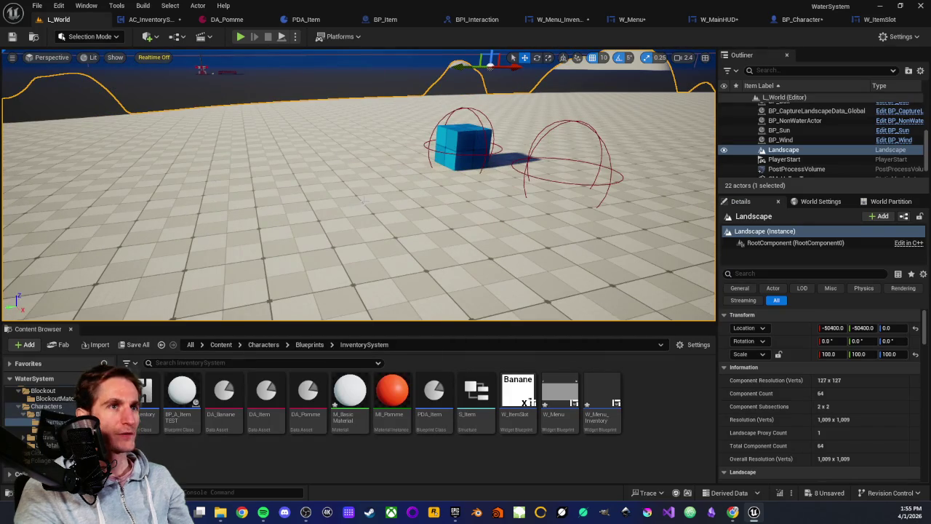
pyautogui.rightClick(350, 192)
pyautogui.click(386, 489)
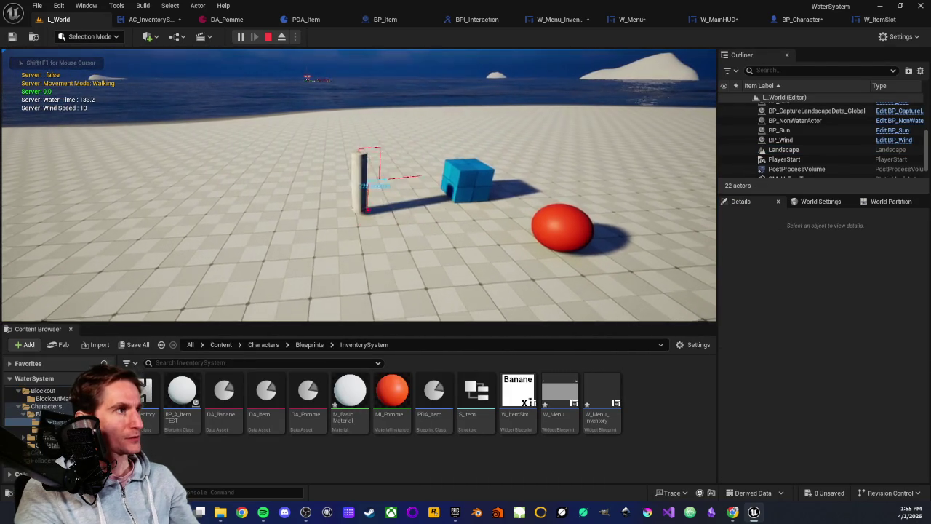
pyautogui.press('space')
pyautogui.press('Tab')
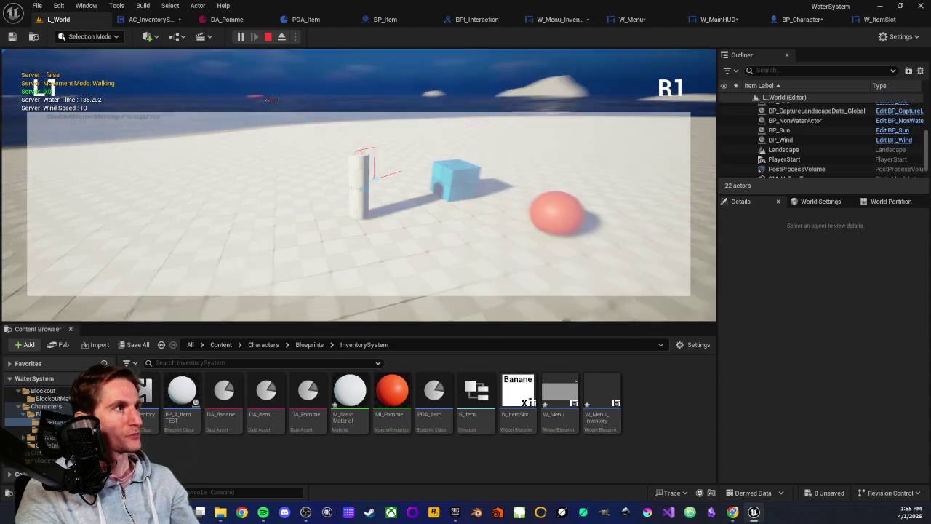
pyautogui.press('w')
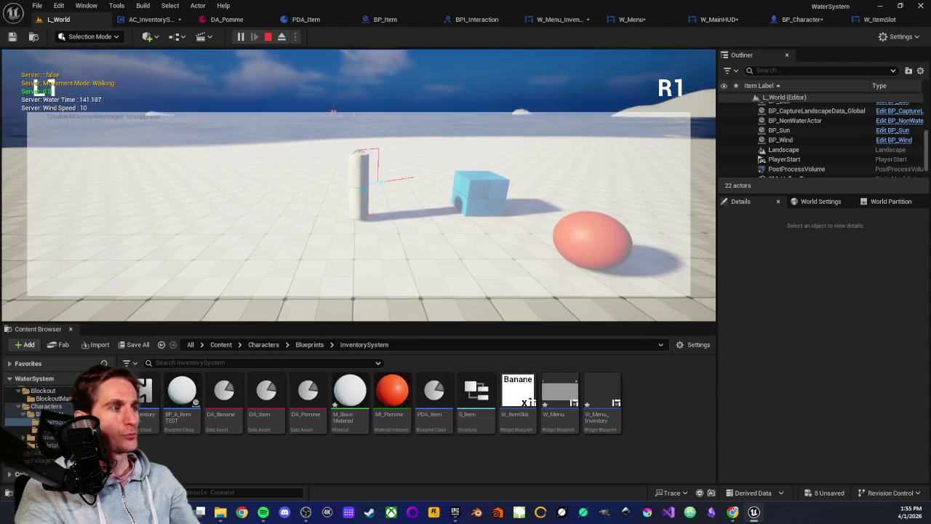
pyautogui.press('s')
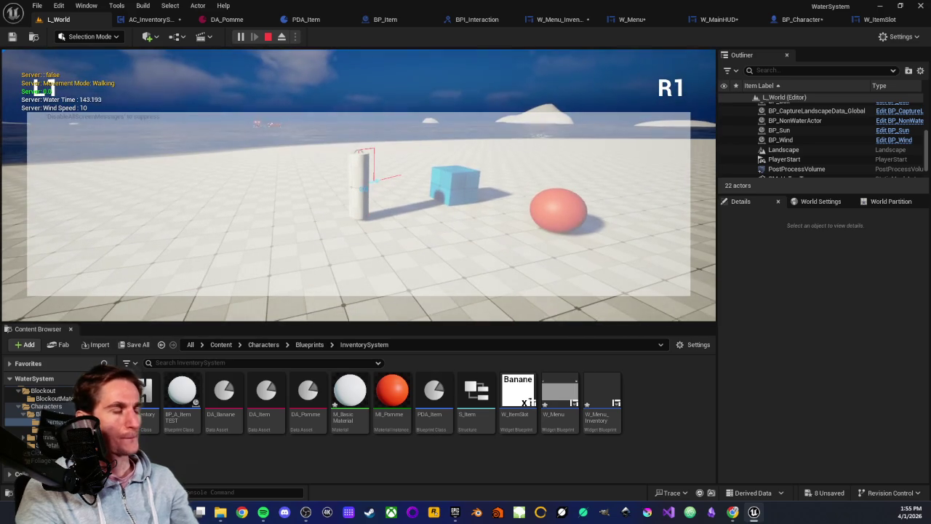
pyautogui.press('Escape')
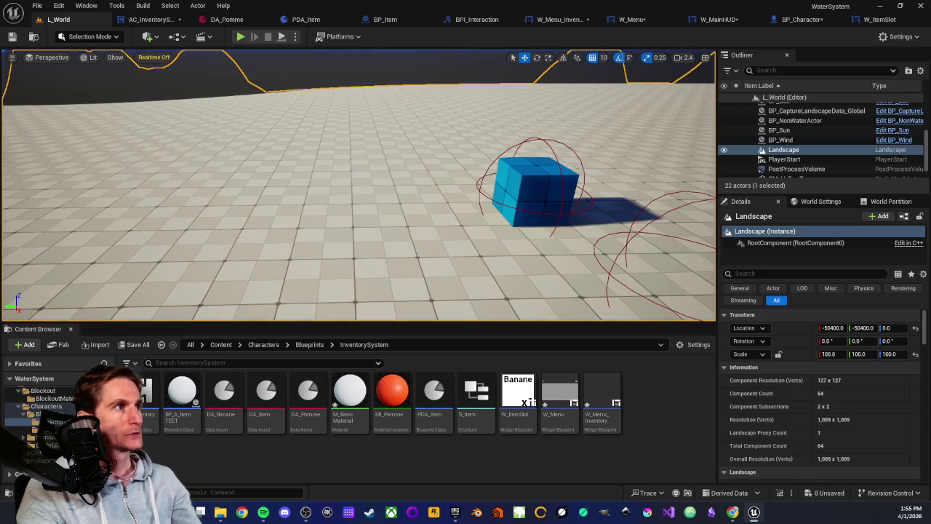
# - Paste duplicates of the Add Mapping and Remove Mapping nodes to the right of the originals
pyautogui.click(800, 20)
pyautogui.moveTo(594, 178); pyautogui.dragTo(364, 158)
pyautogui.moveTo(409, 122); pyautogui.dragTo(407, 310)
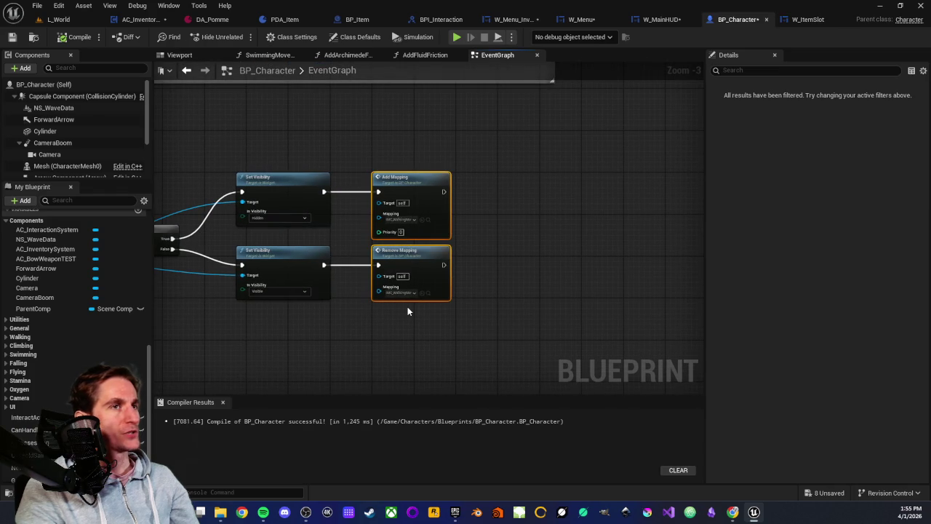
pyautogui.scroll(1, 407, 310)
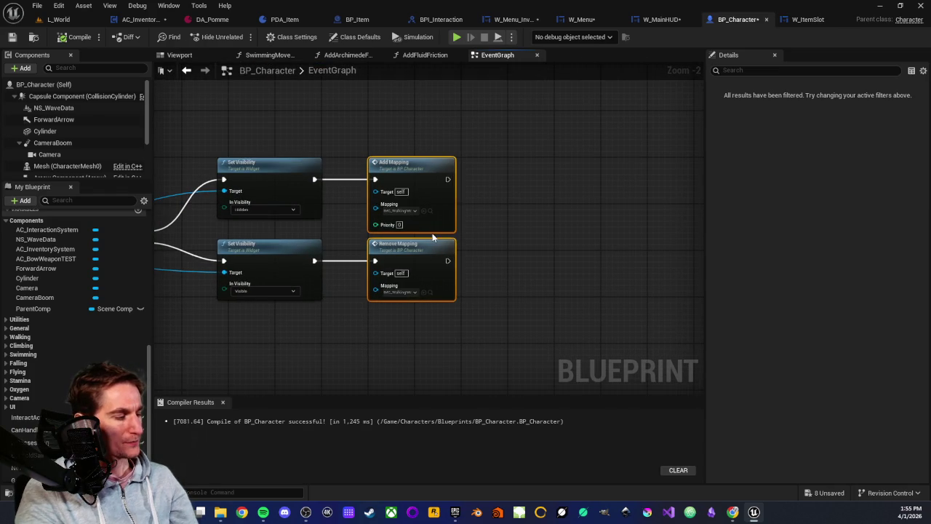
pyautogui.hotkey('ctrl', 'v')
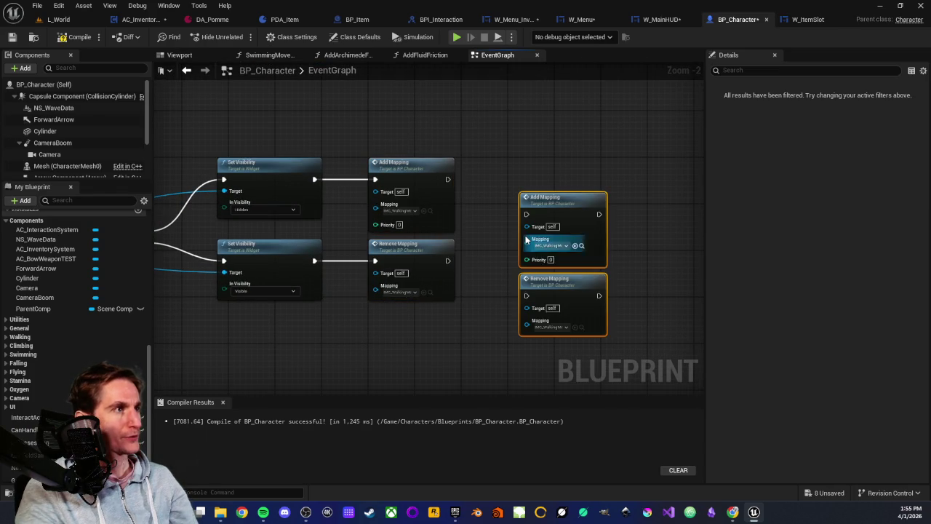
pyautogui.moveTo(539, 198); pyautogui.dragTo(502, 164)
# - Chain the copies after the originals and set both their mappings to IMC_CameraMovement
pyautogui.scroll(2, 501, 163)
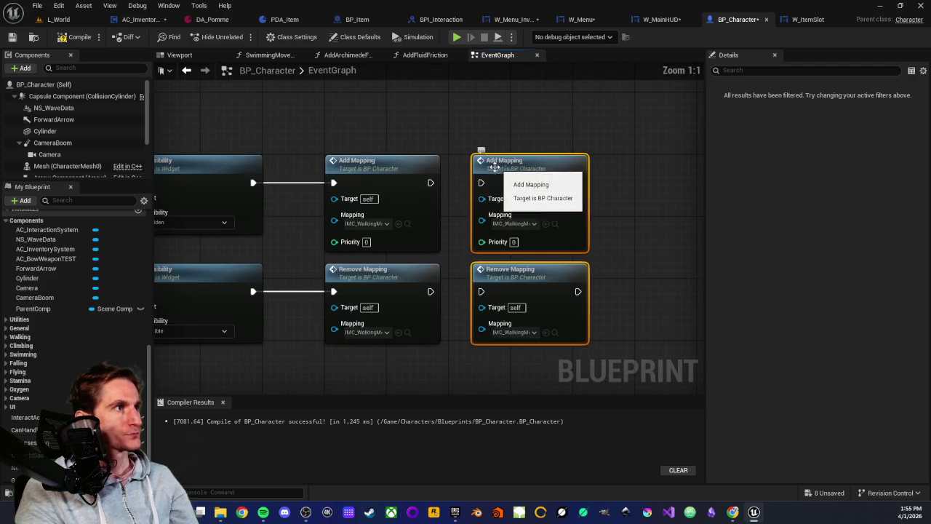
pyautogui.moveTo(431, 182); pyautogui.dragTo(480, 183)
pyautogui.moveTo(430, 291); pyautogui.dragTo(480, 292)
pyautogui.click(505, 332)
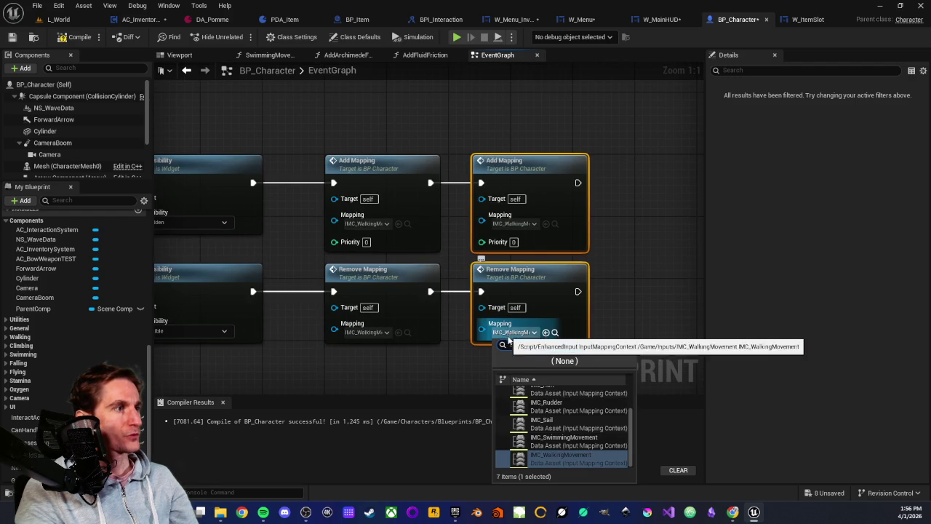
pyautogui.click(552, 432)
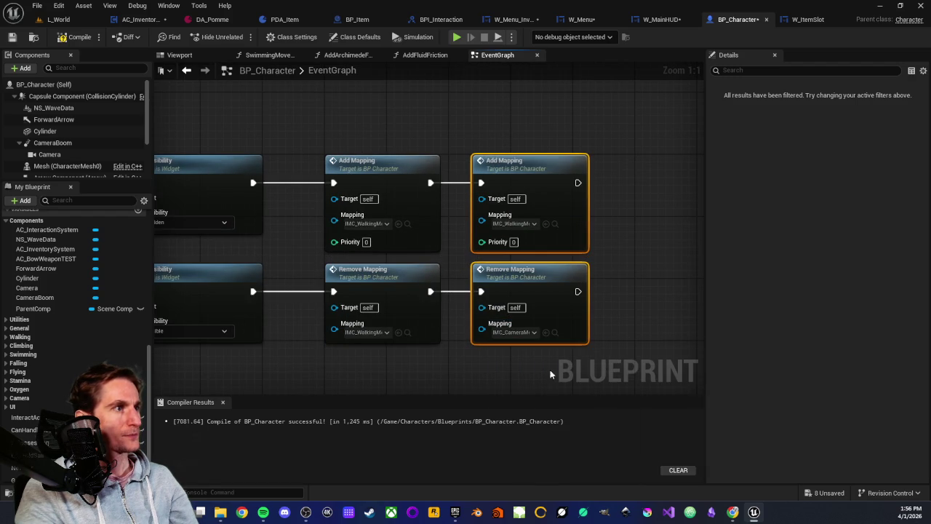
pyautogui.click(518, 224)
pyautogui.scroll(3, 544, 305)
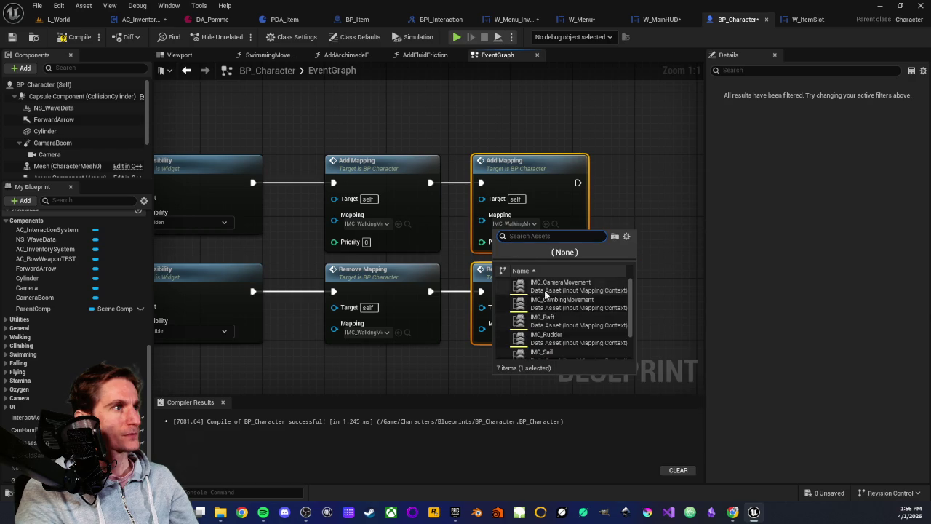
pyautogui.click(544, 286)
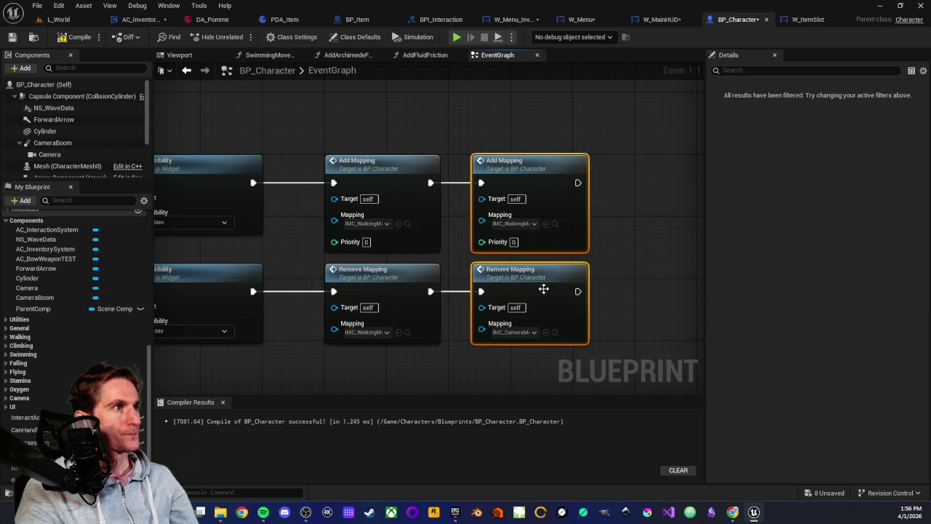
pyautogui.click(490, 125)
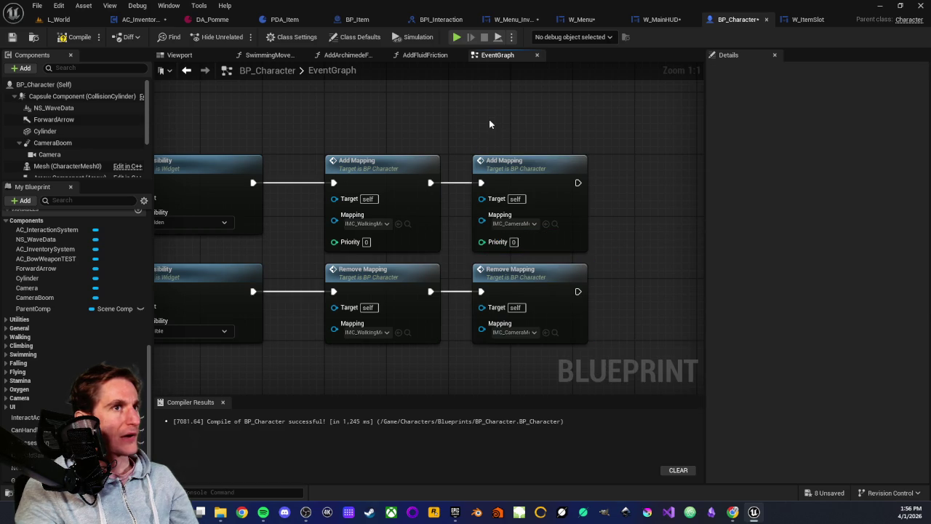
pyautogui.scroll(-1, 488, 120)
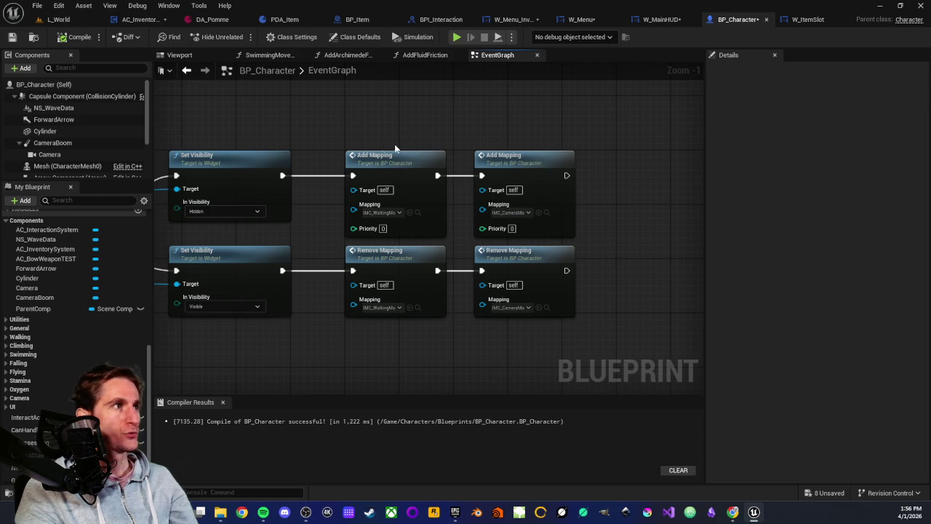
# - Play from here in L_World, toggle the inventory with I, stop, then view the Inputs folder
pyautogui.click(59, 19)
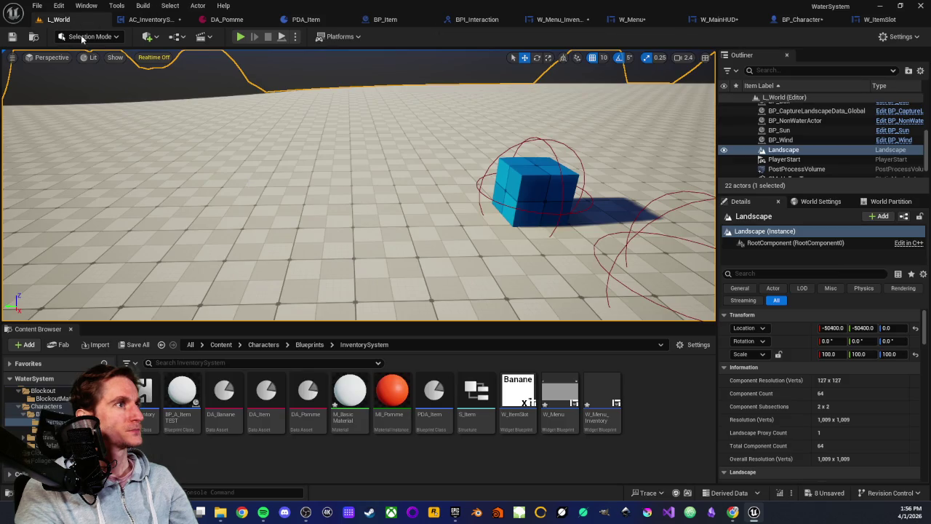
pyautogui.rightClick(364, 210)
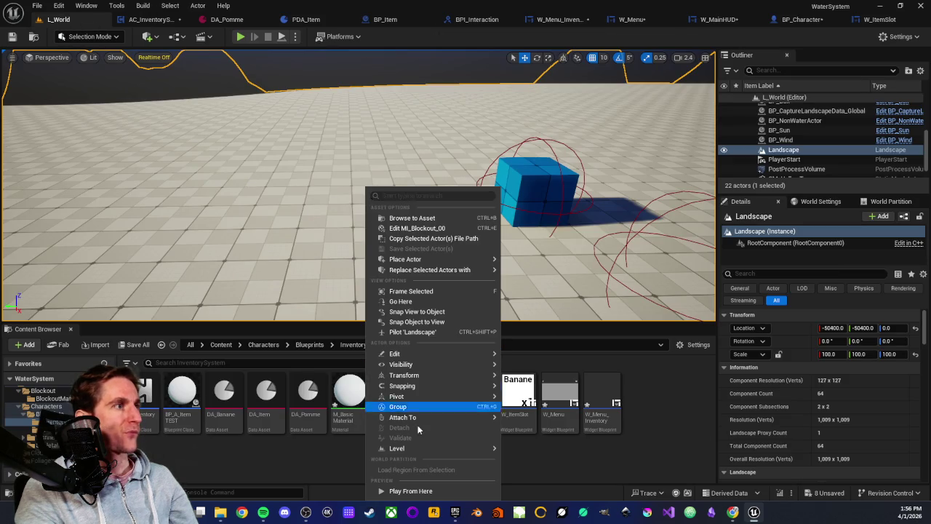
pyautogui.click(401, 491)
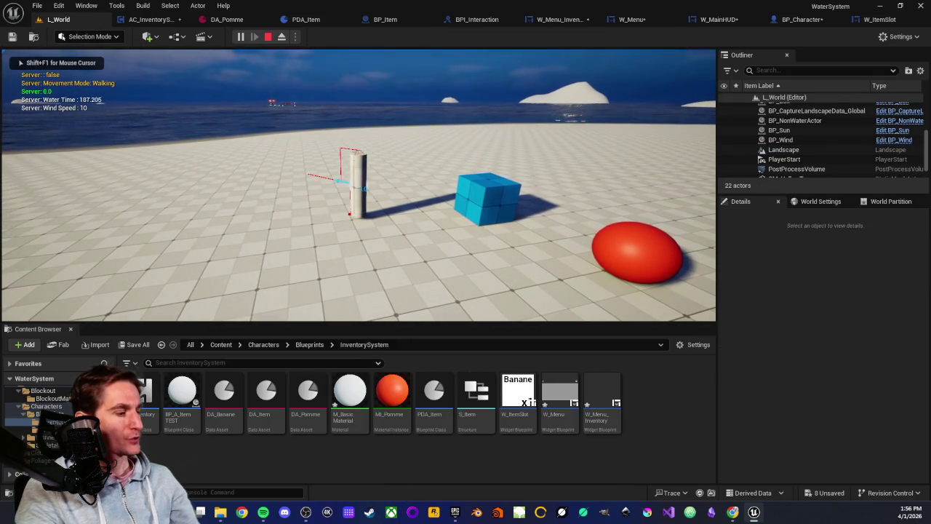
pyautogui.press('i')
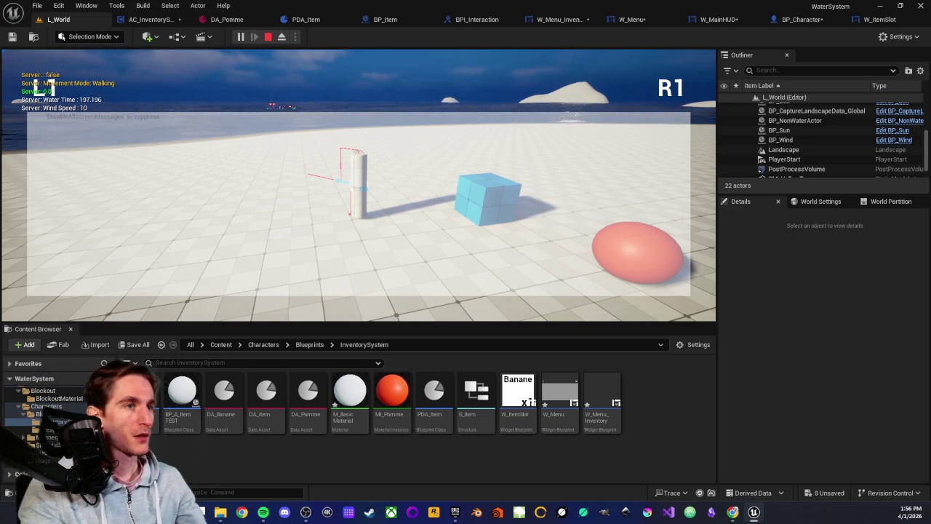
pyautogui.press('Escape')
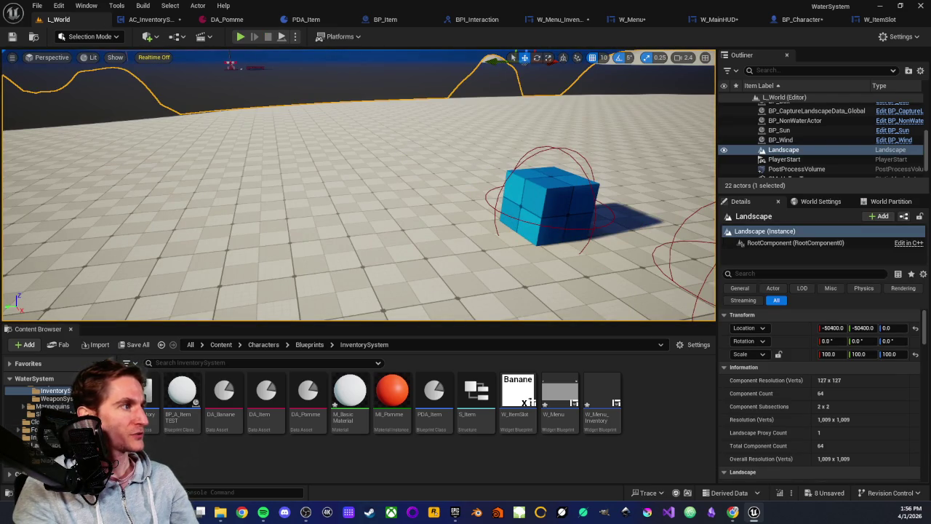
pyautogui.click(36, 437)
pyautogui.scroll(-3, 651, 466)
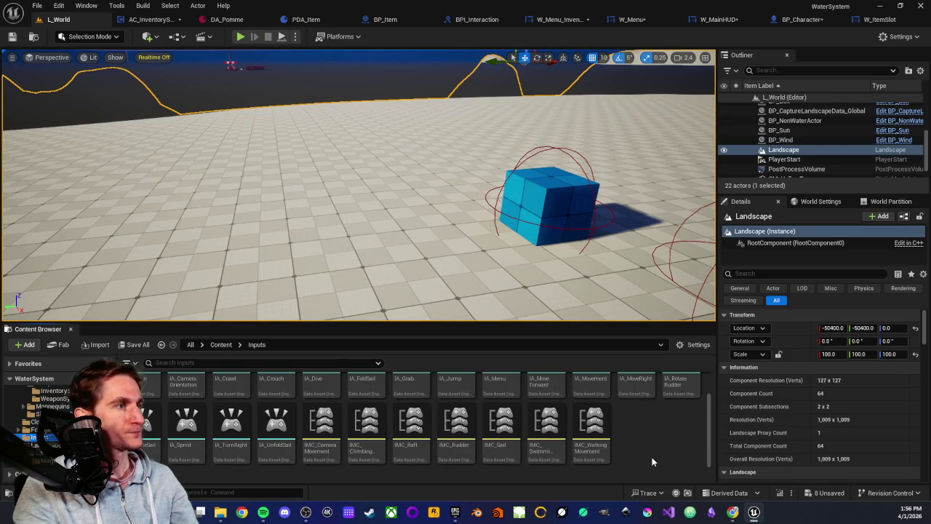
# - Create an Input Mapping Context named IMC_Menu in the Inputs folder and open it
pyautogui.rightClick(652, 442)
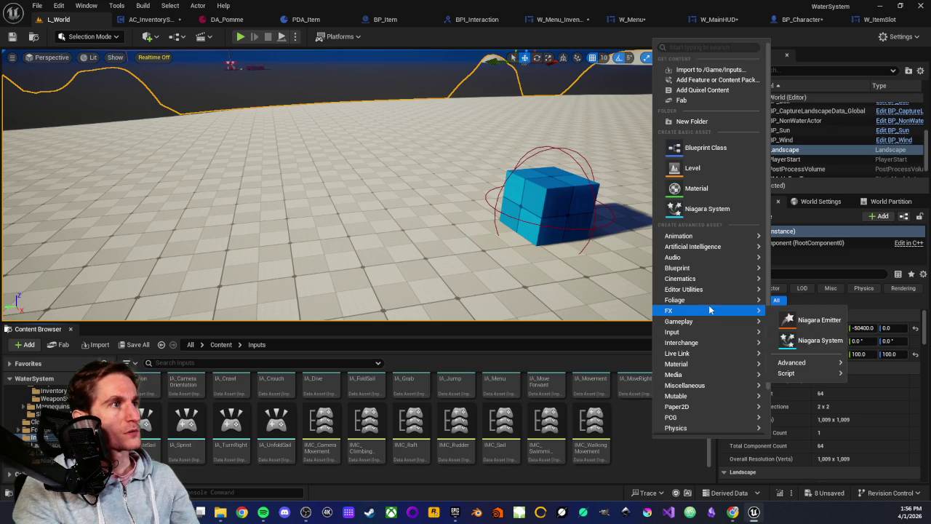
pyautogui.moveTo(719, 332)
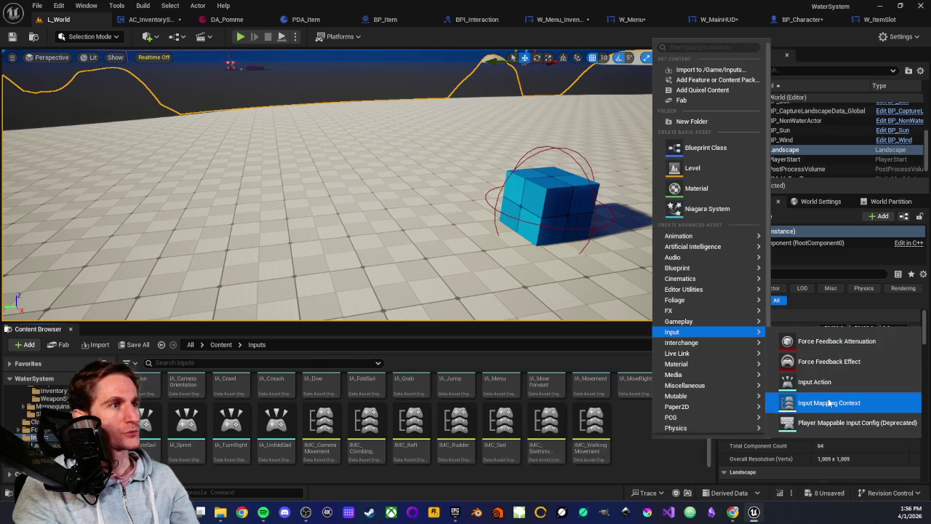
pyautogui.click(828, 402)
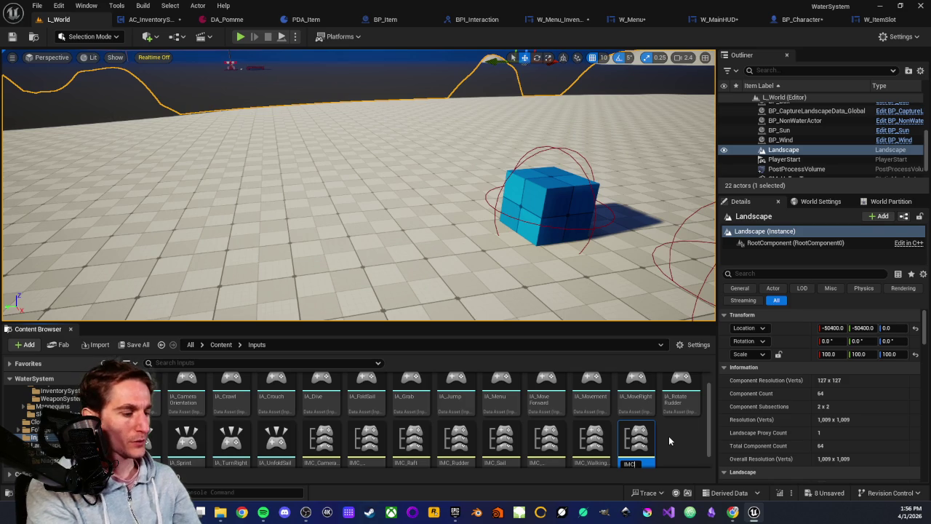
pyautogui.write('IMC_Menu')
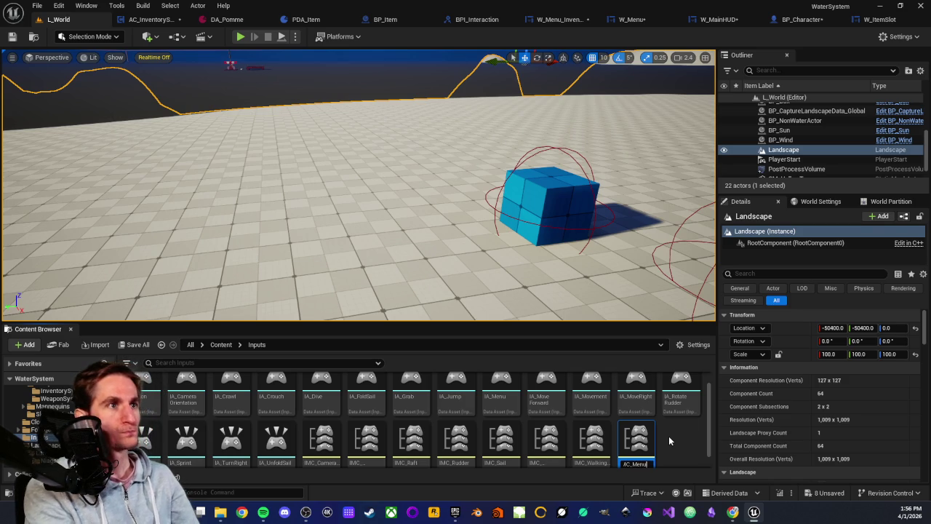
pyautogui.press('Return')
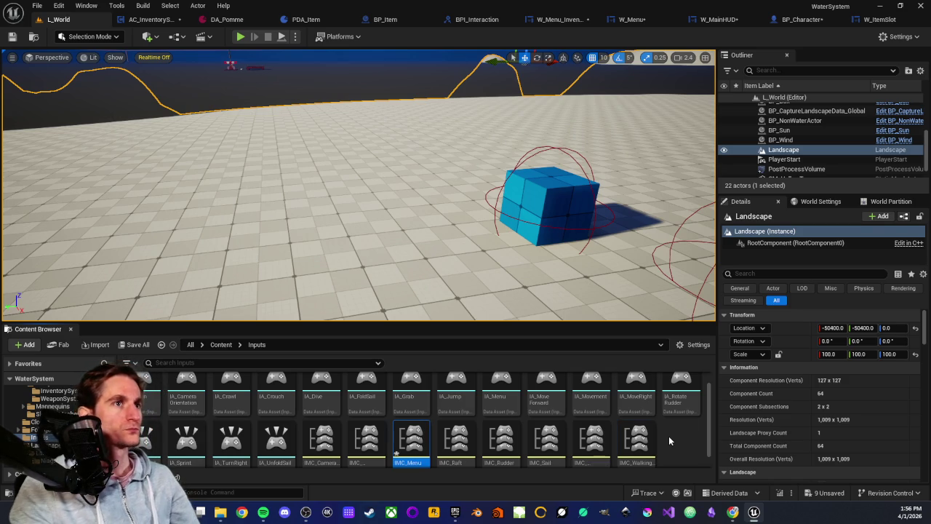
pyautogui.scroll(-1, 456, 407)
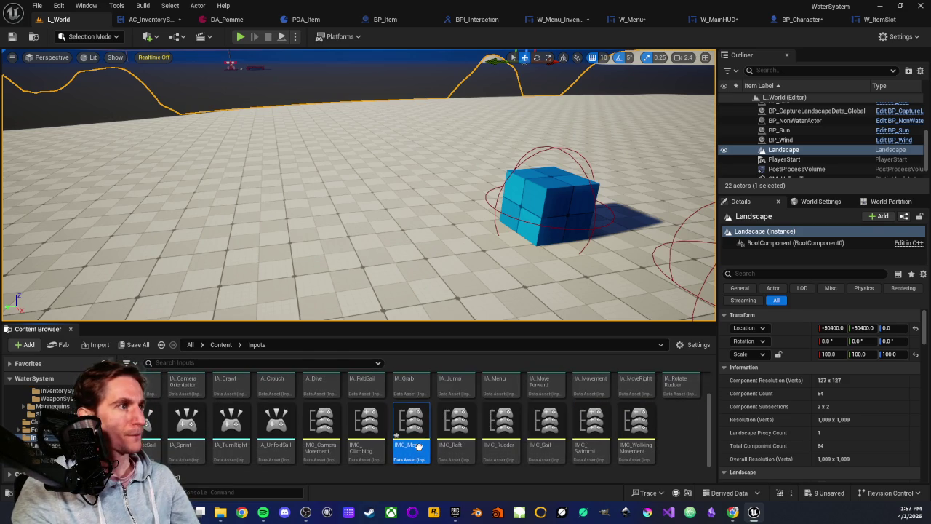
pyautogui.doubleClick(417, 446)
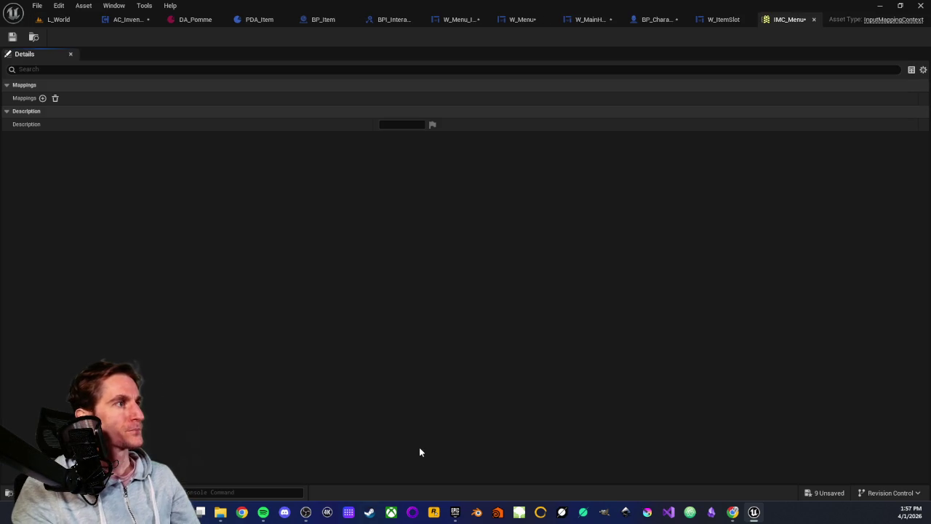
# - Add an IA_Menu mapping to IMC_Menu bound to the I key
pyautogui.click(42, 98)
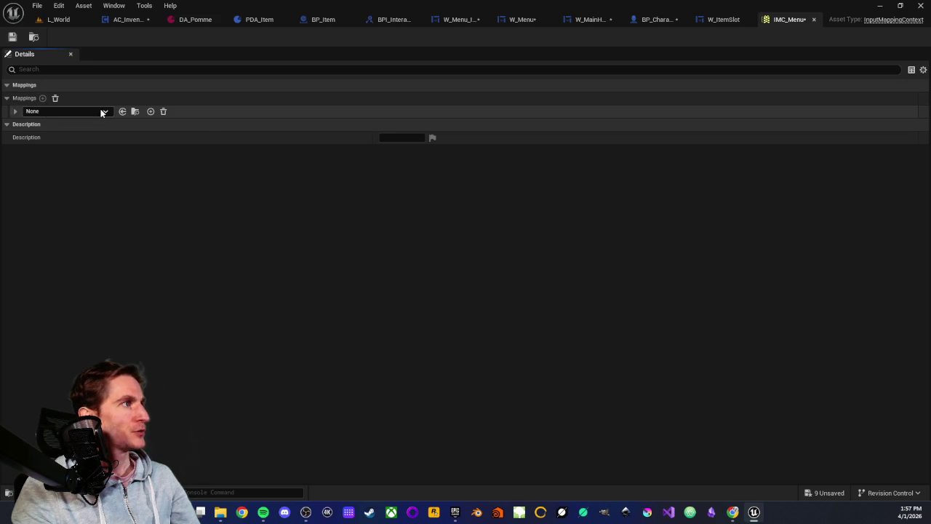
pyautogui.click(102, 112)
pyautogui.scroll(-1, 94, 272)
pyautogui.scroll(-4, 94, 275)
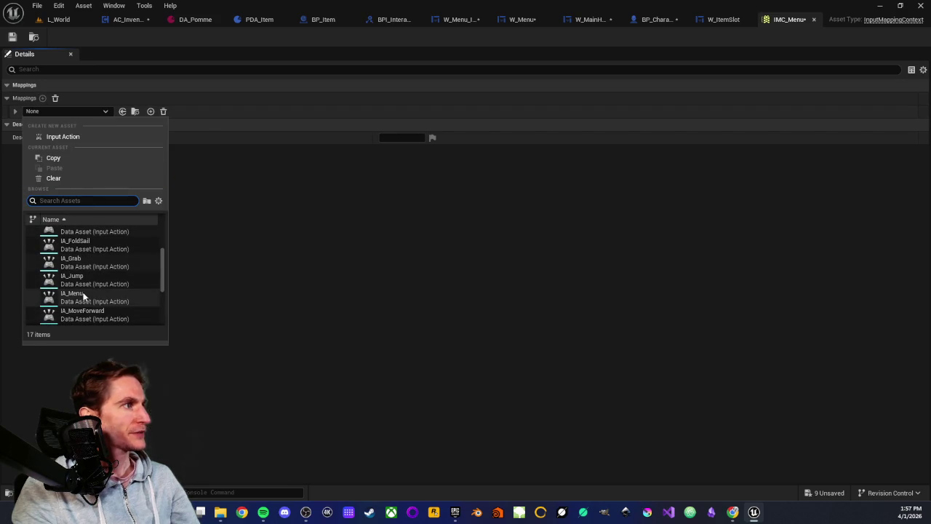
pyautogui.click(72, 295)
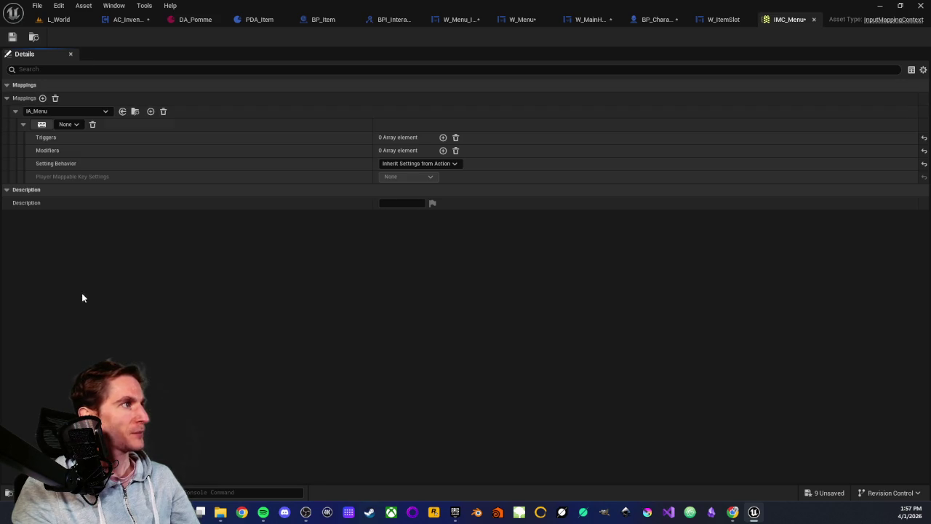
pyautogui.click(44, 126)
pyautogui.press('i')
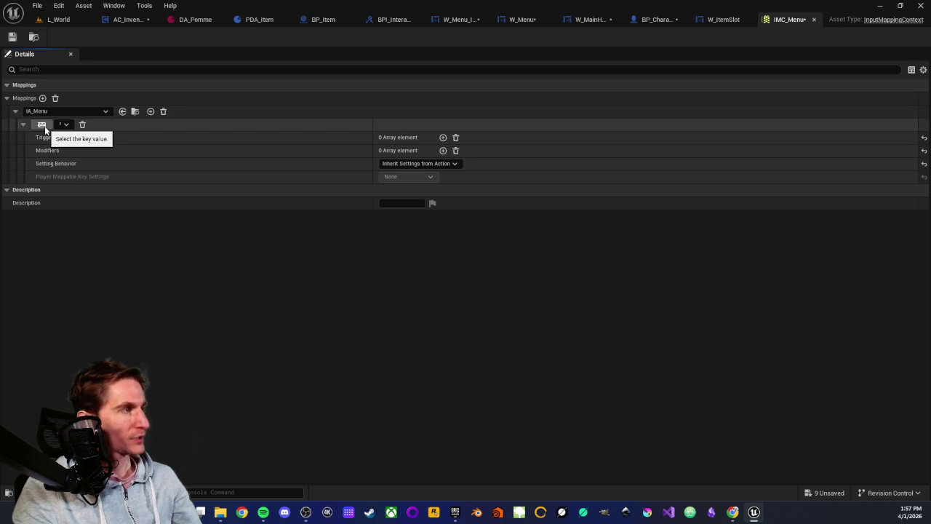
# - Add Gamepad Special Right as IA_Menu's second key, save, and return to BP_Character
pyautogui.click(149, 112)
pyautogui.click(81, 191)
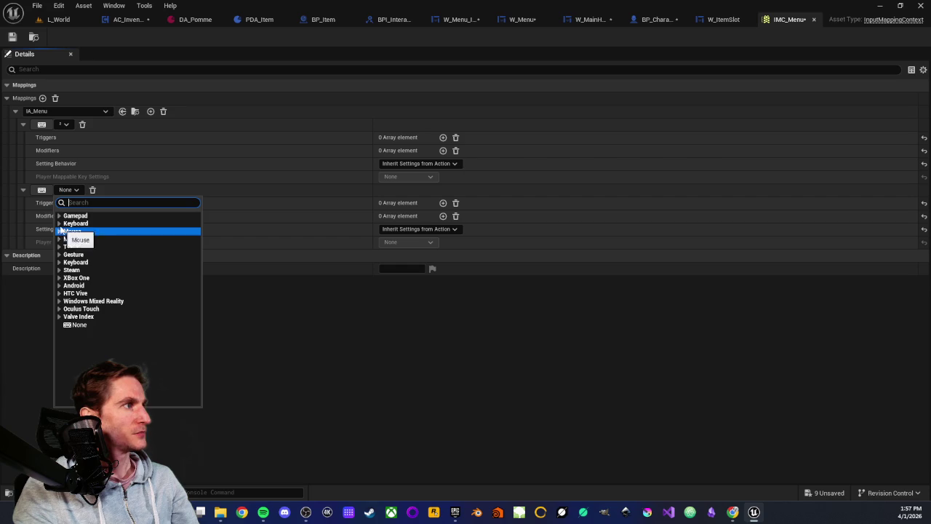
pyautogui.click(70, 215)
pyautogui.scroll(-1, 99, 298)
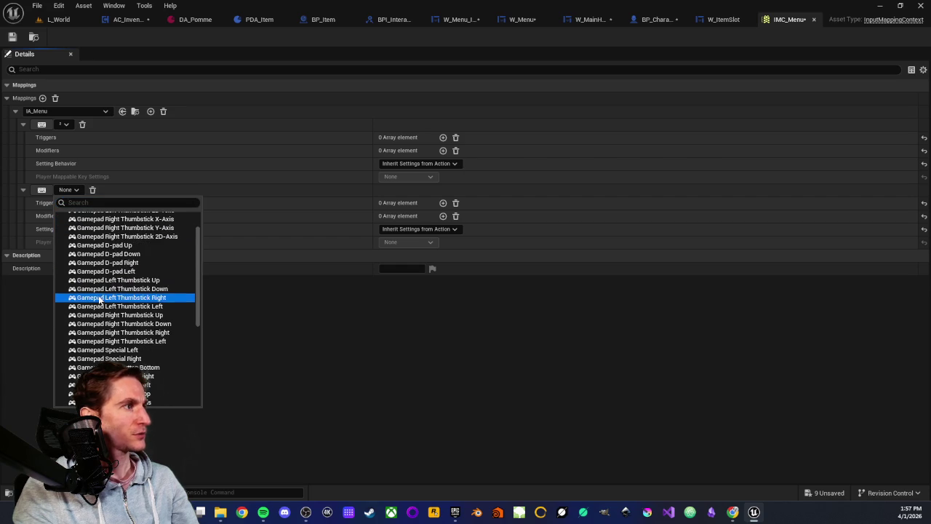
pyautogui.click(115, 357)
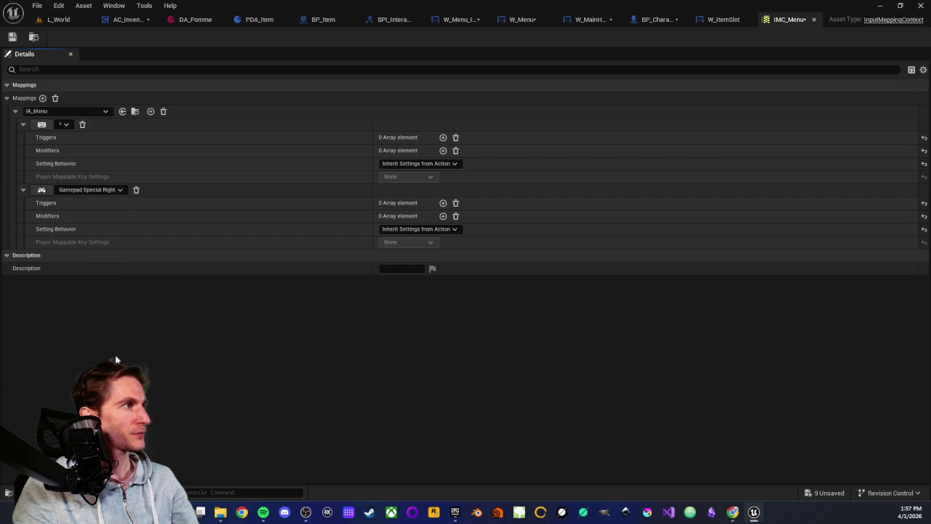
pyautogui.click(13, 37)
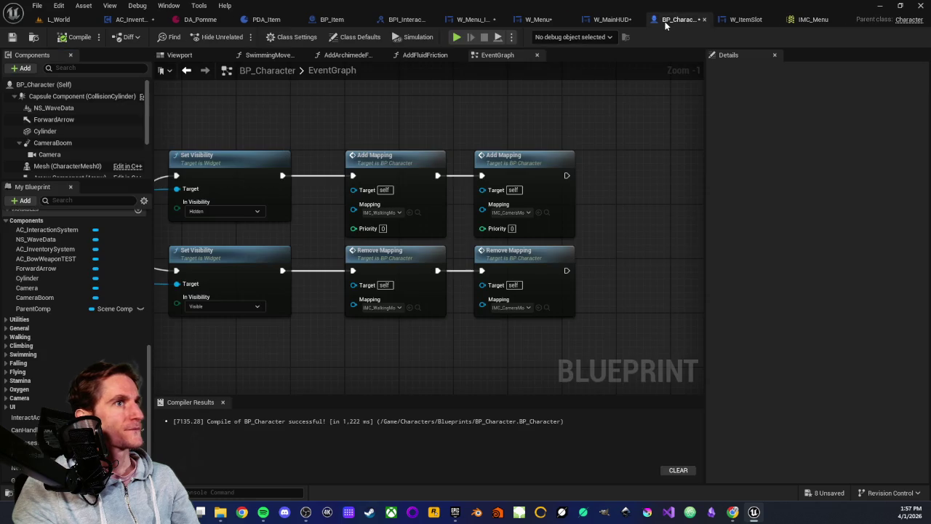
pyautogui.click(652, 19)
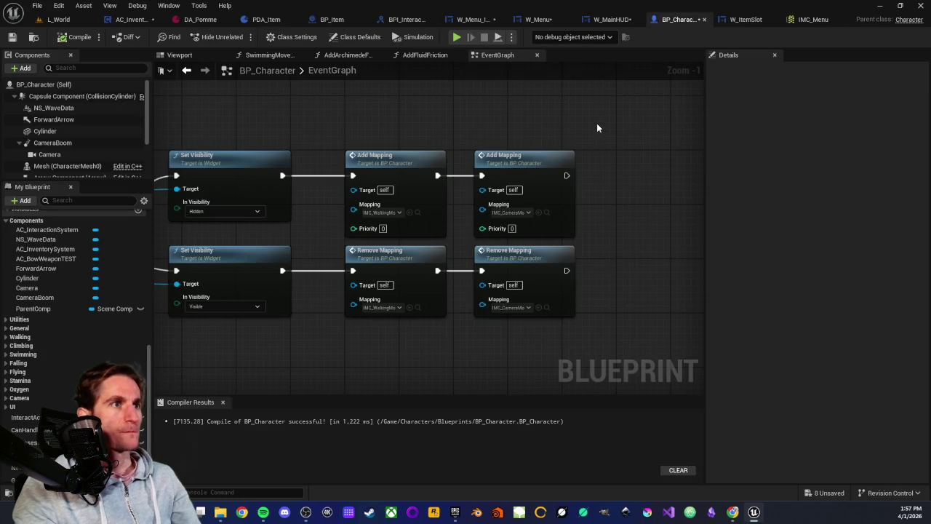
# - Duplicate the camera Add and Remove Mapping nodes, placing Remove Mapping above Add Mapping
pyautogui.moveTo(596, 229); pyautogui.dragTo(503, 208)
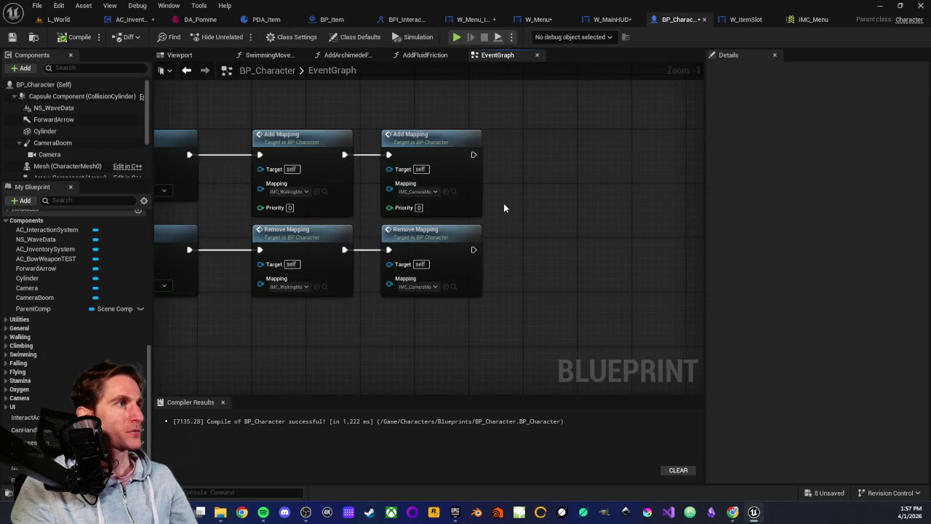
pyautogui.scroll(-2, 504, 208)
pyautogui.scroll(2, 437, 163)
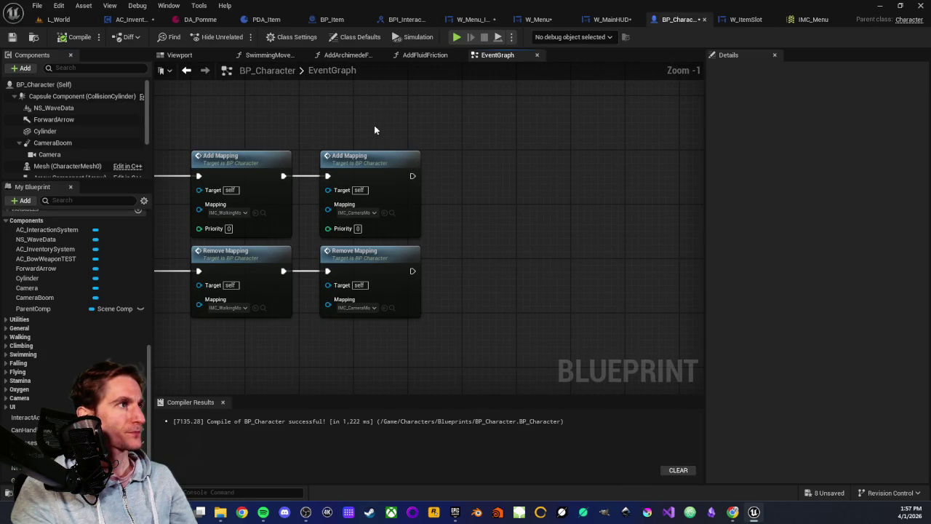
pyautogui.moveTo(372, 139); pyautogui.dragTo(513, 251)
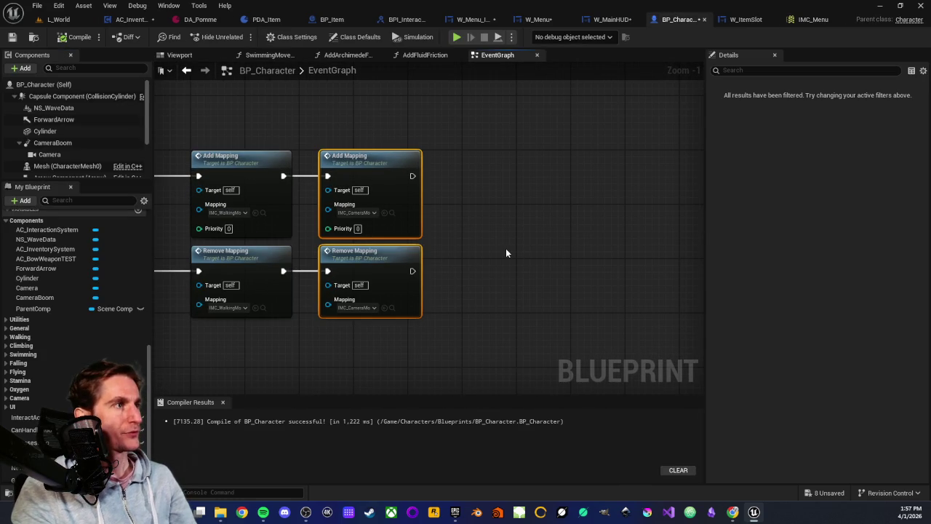
pyautogui.hotkey('ctrl', 'c')
pyautogui.hotkey('ctrl', 'v')
pyautogui.click(472, 209)
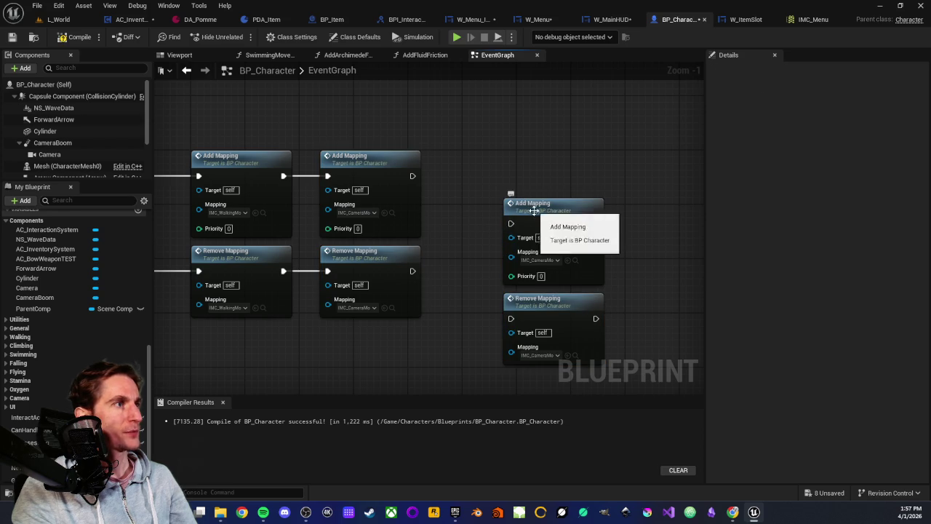
pyautogui.moveTo(535, 303)
pyautogui.mouseDown()
pyautogui.moveTo(513, 149)
pyautogui.moveTo(532, 142)
pyautogui.mouseUp()
pyautogui.moveTo(512, 203)
pyautogui.mouseDown()
pyautogui.moveTo(484, 256)
pyautogui.moveTo(473, 258)
pyautogui.mouseUp()
# - Wire the new Remove and Add Mapping exec pins and set both Mapping Contexts to IMC_Menu
pyautogui.moveTo(411, 271); pyautogui.dragTo(470, 270)
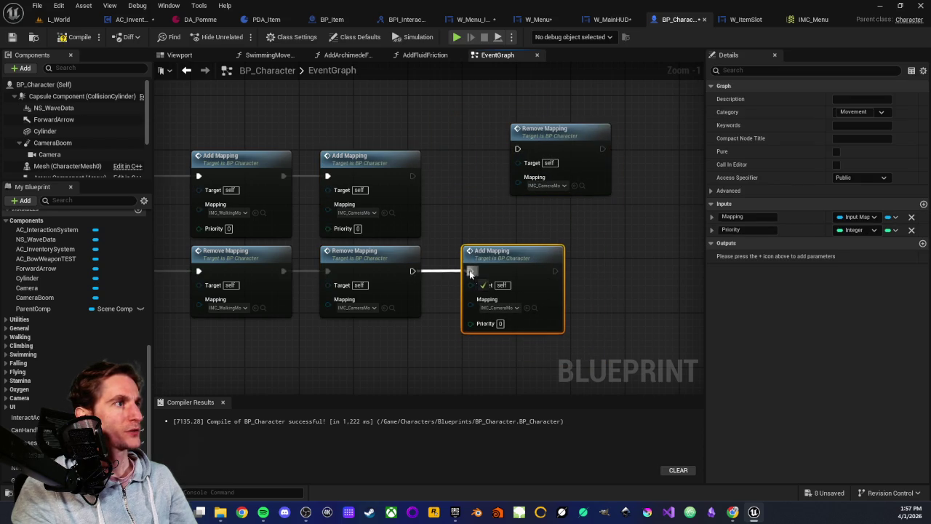
pyautogui.moveTo(530, 150); pyautogui.dragTo(488, 166)
pyautogui.moveTo(413, 175)
pyautogui.mouseDown()
pyautogui.moveTo(474, 190)
pyautogui.moveTo(470, 176)
pyautogui.mouseUp()
pyautogui.click(501, 212)
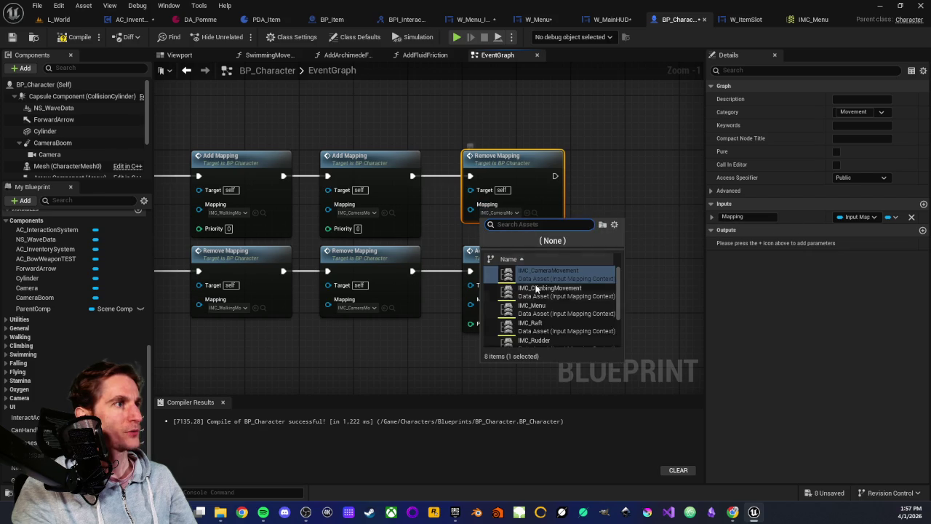
pyautogui.click(520, 309)
pyautogui.click(496, 308)
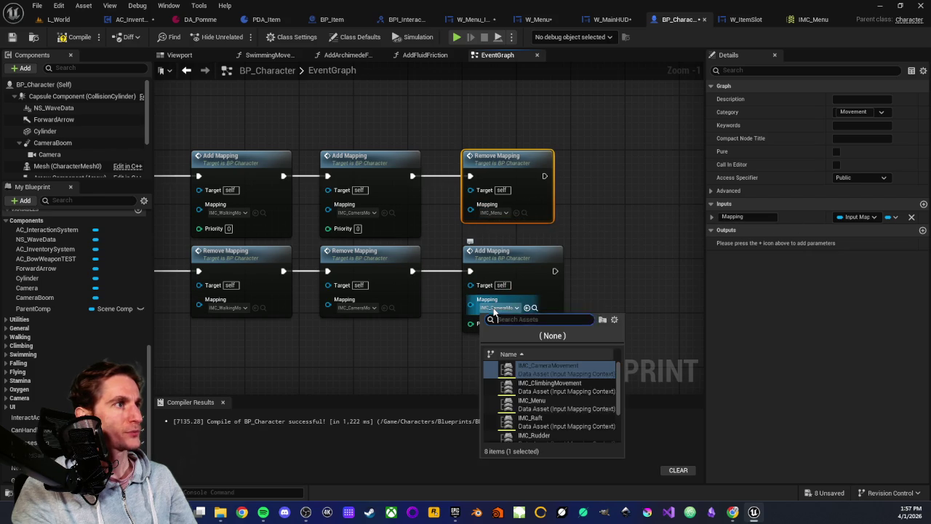
pyautogui.click(532, 400)
# - Save the BP_Character blueprint and switch to the L_World level
pyautogui.click(429, 332)
pyautogui.scroll(-2, 425, 295)
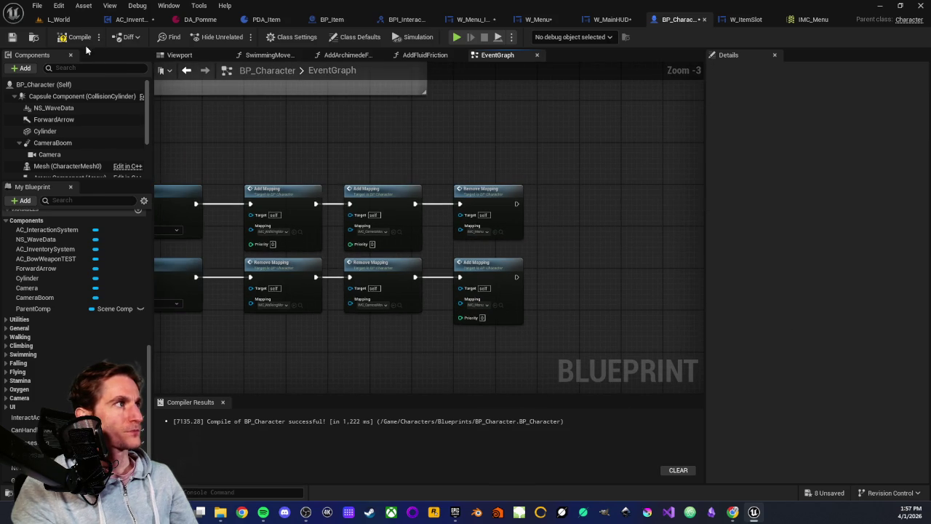
pyautogui.click(12, 38)
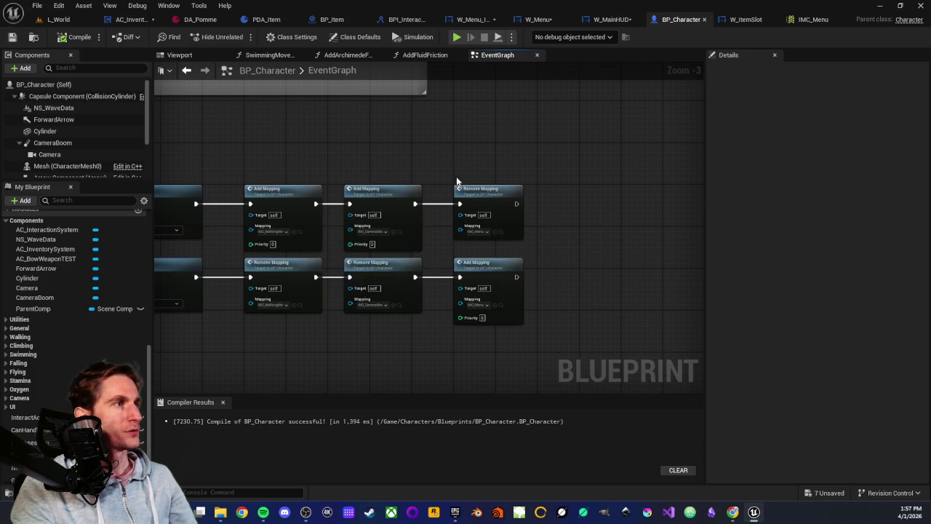
pyautogui.moveTo(381, 157); pyautogui.dragTo(459, 172)
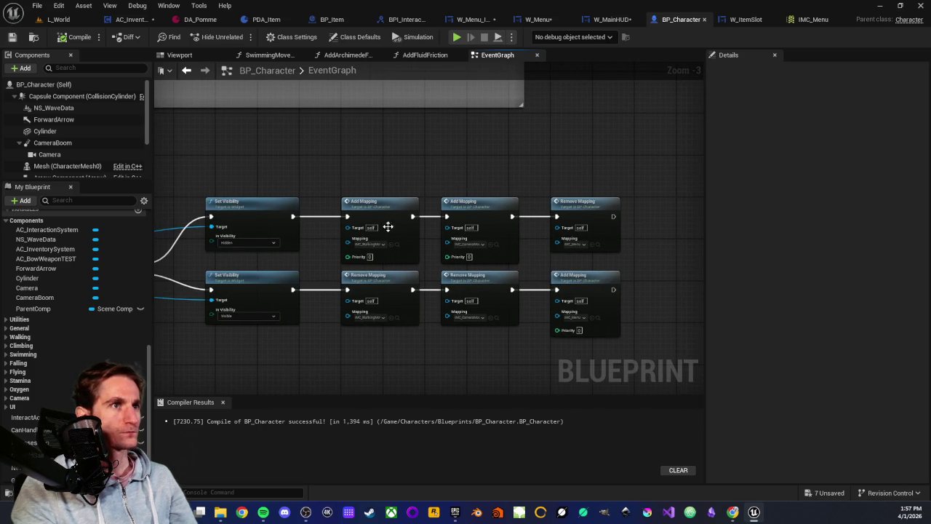
pyautogui.moveTo(441, 164); pyautogui.dragTo(392, 166)
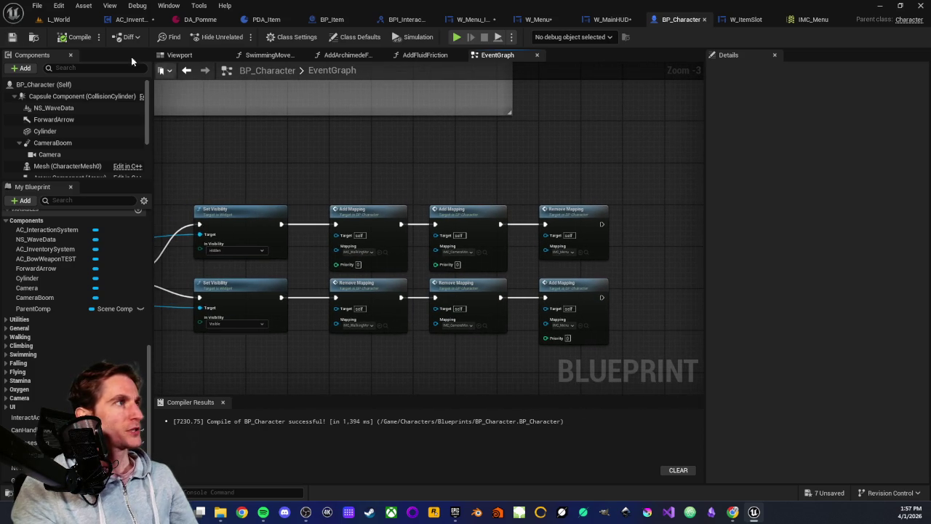
pyautogui.click(52, 20)
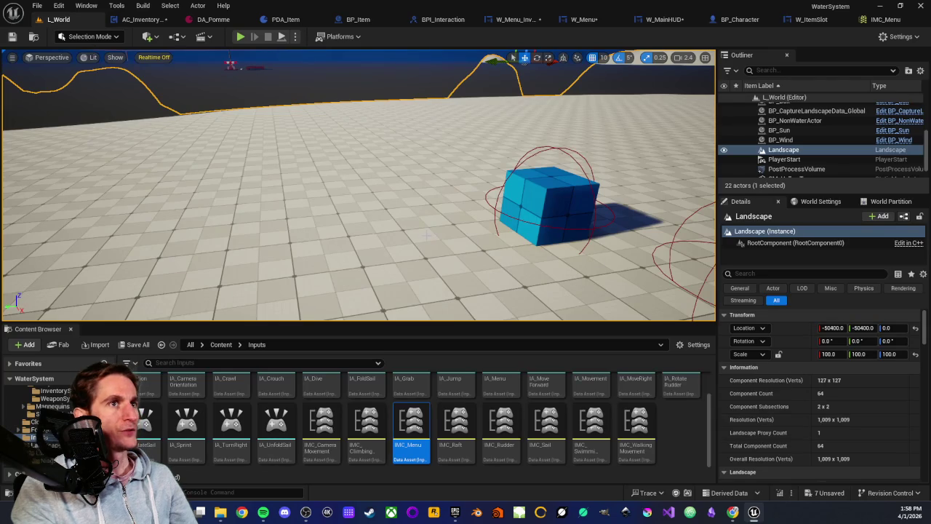
# - Play from this spot in the viewport and walk the character around the cube
pyautogui.scroll(-5, 428, 234)
pyautogui.rightClick(371, 234)
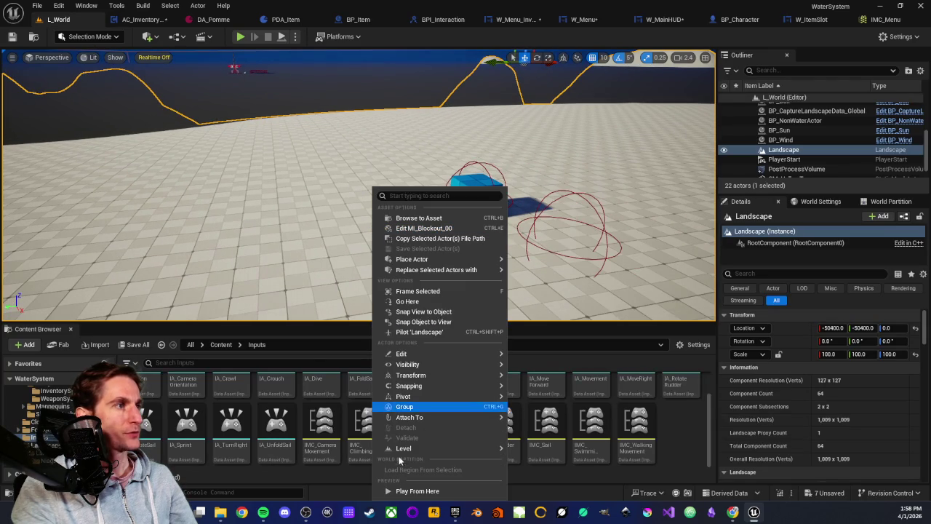
pyautogui.click(422, 491)
pyautogui.click(370, 195)
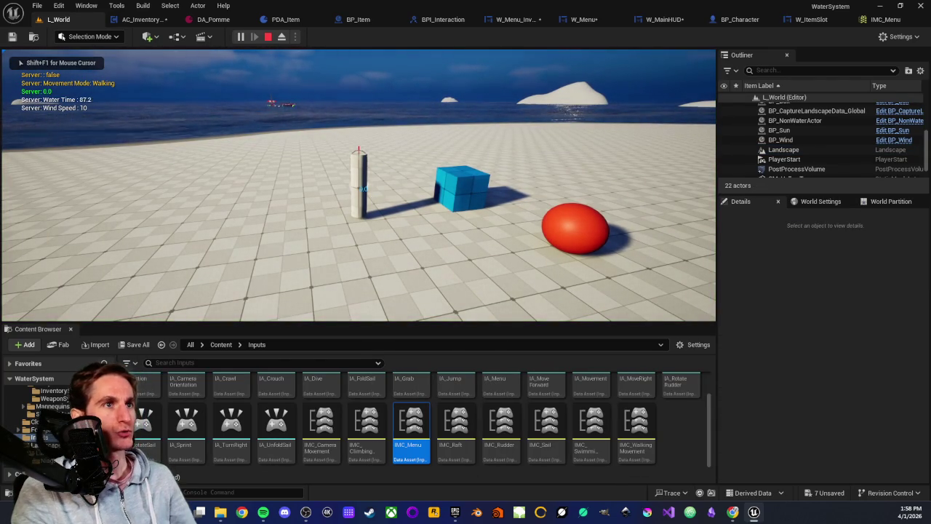
pyautogui.press('w')
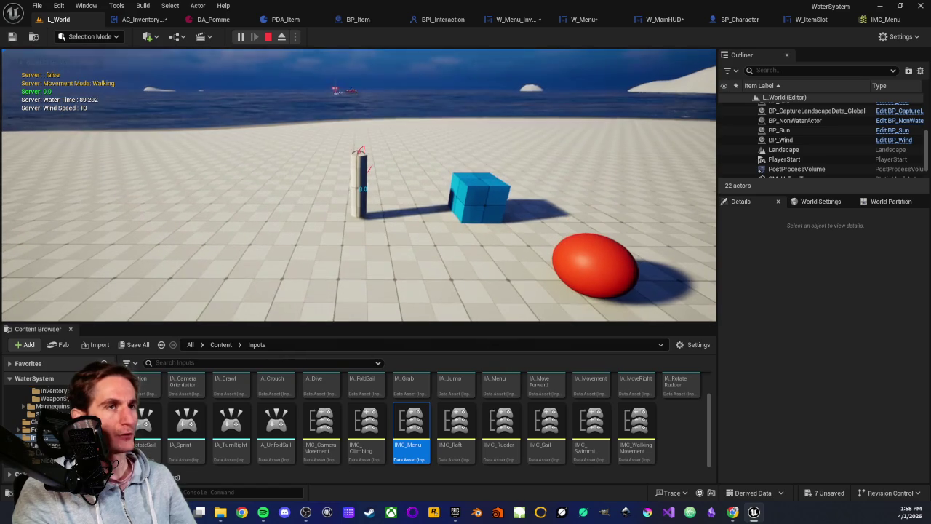
pyautogui.moveTo(358, 184)
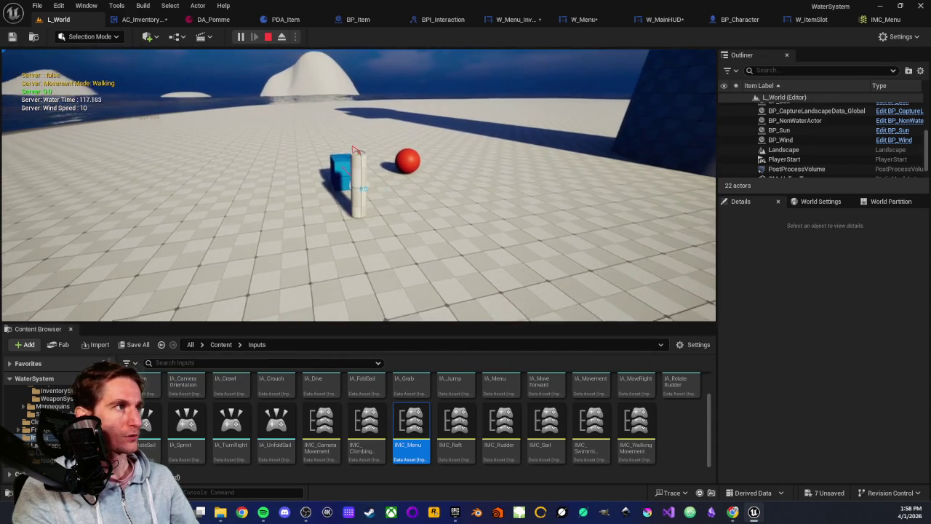
pyautogui.press('w')
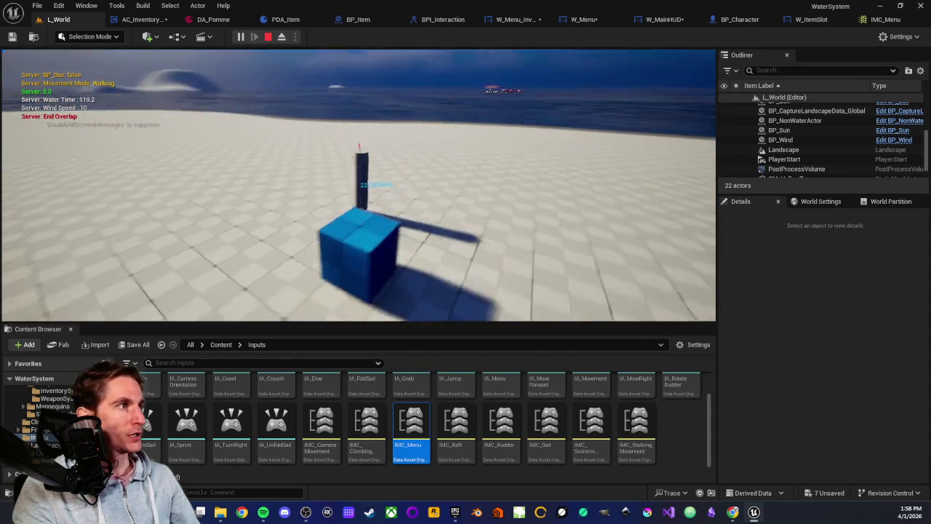
# - Open and close the in-game menu with Tab, stop play, and return to BP_Character
pyautogui.press('Tab')
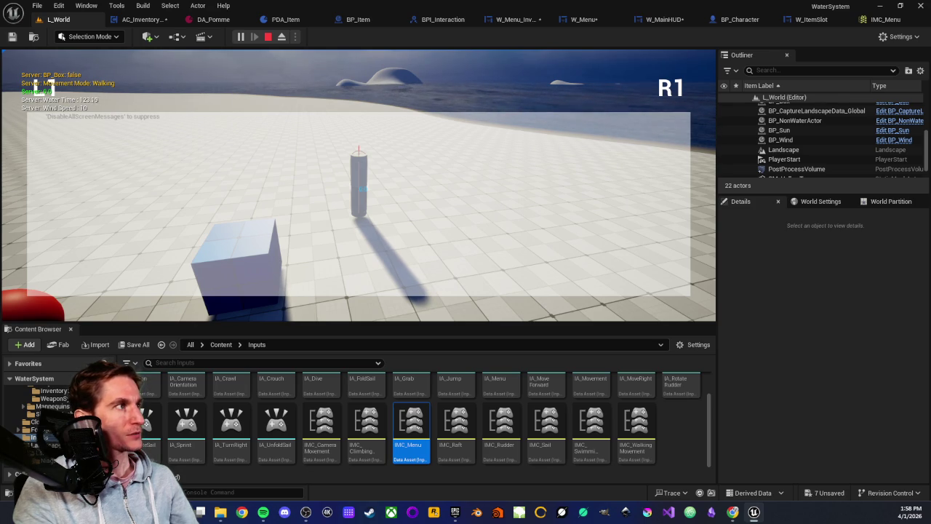
pyautogui.press('Tab')
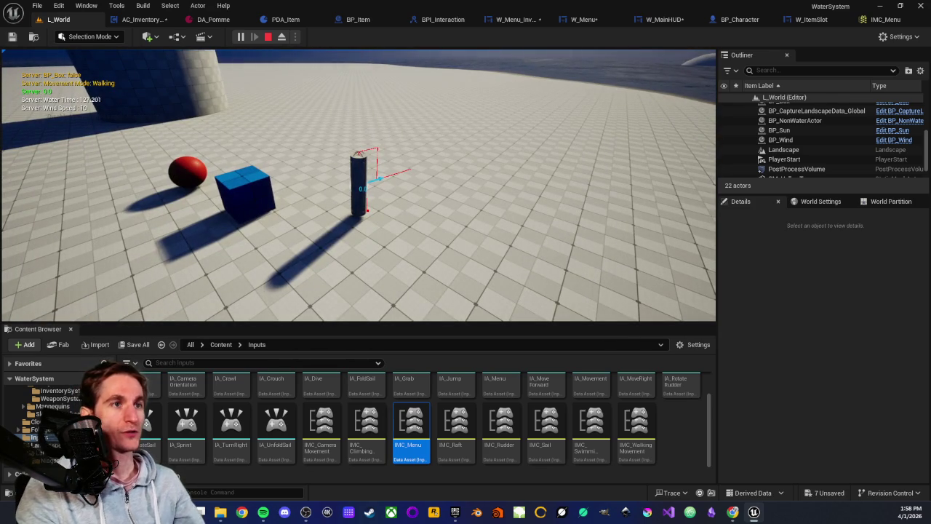
pyautogui.press('Escape')
pyautogui.click(83, 109)
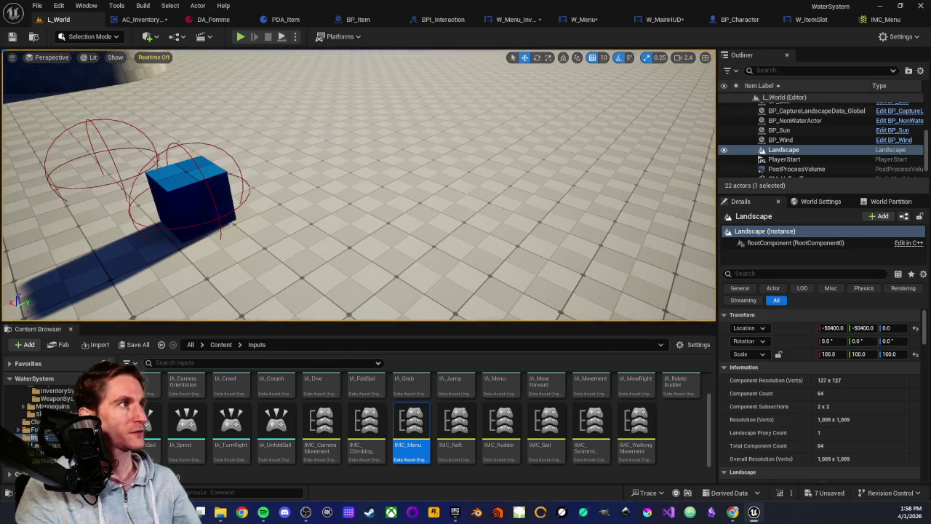
pyautogui.press('d')
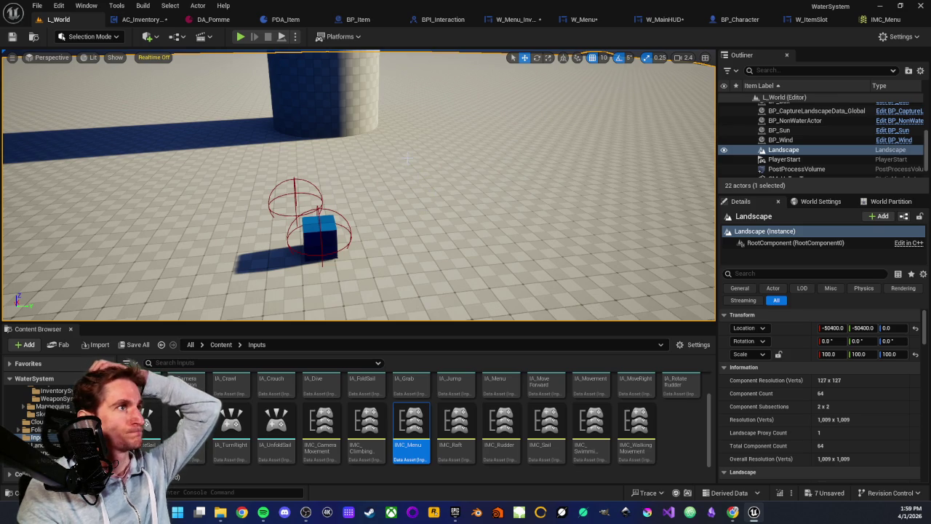
pyautogui.click(732, 21)
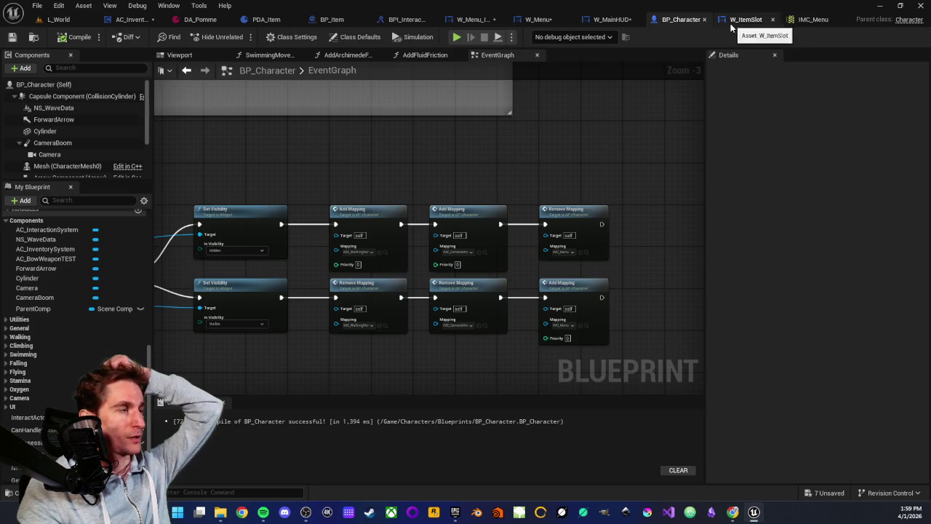
# - Add a Get Player Controller node near the final mapping nodes
pyautogui.scroll(-2, 432, 157)
pyautogui.scroll(3, 418, 156)
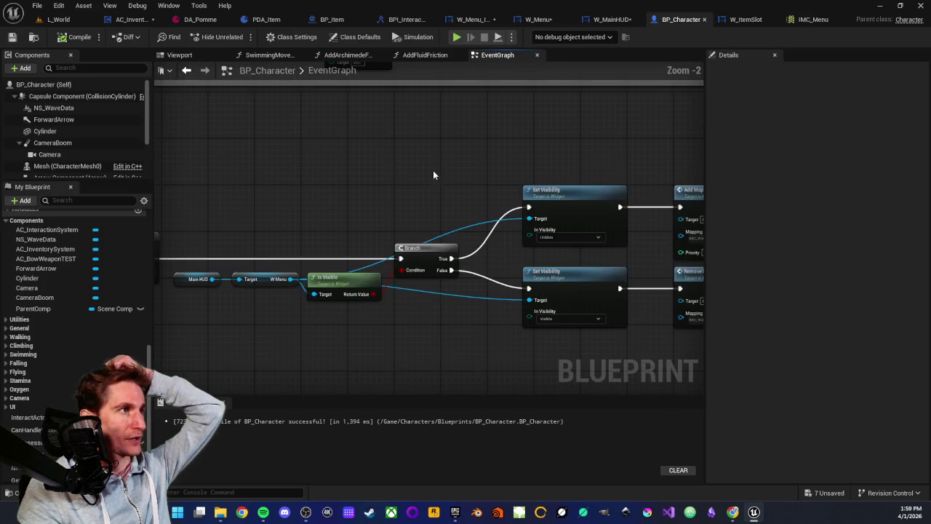
pyautogui.moveTo(487, 143)
pyautogui.mouseDown()
pyautogui.moveTo(531, 131)
pyautogui.moveTo(554, 339)
pyautogui.mouseUp()
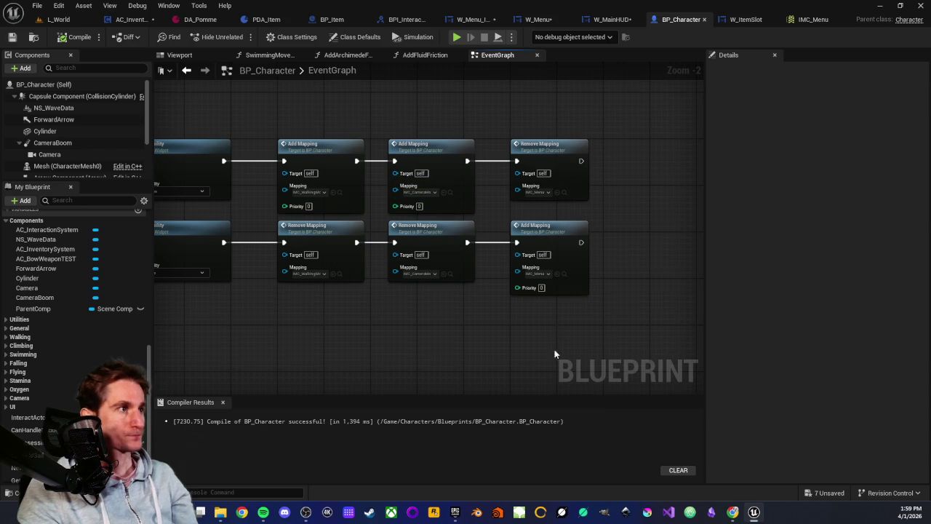
pyautogui.rightClick(570, 334)
pyautogui.write('ge')
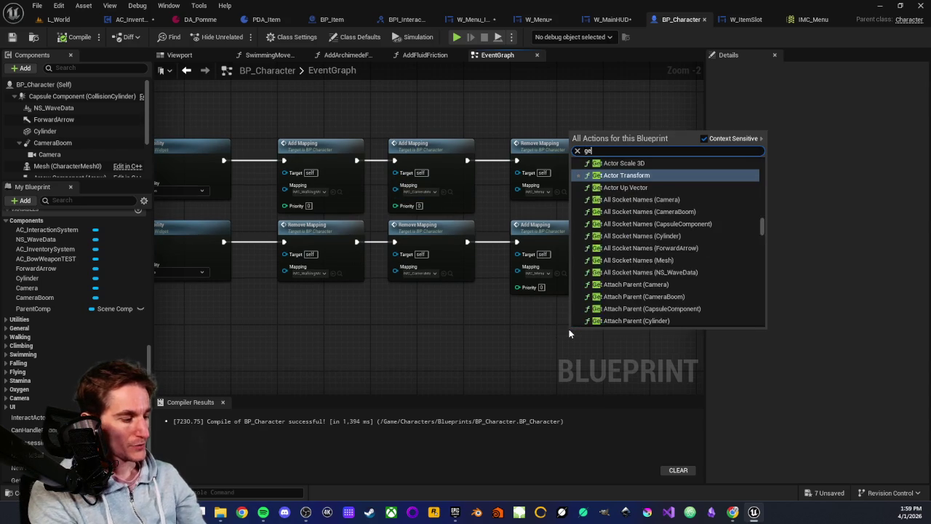
pyautogui.write('t player c')
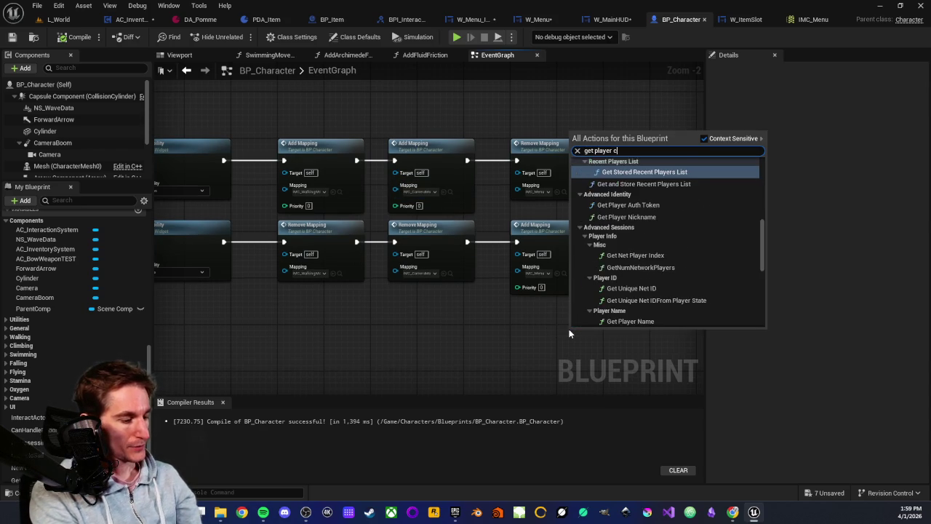
pyautogui.write('ontroller')
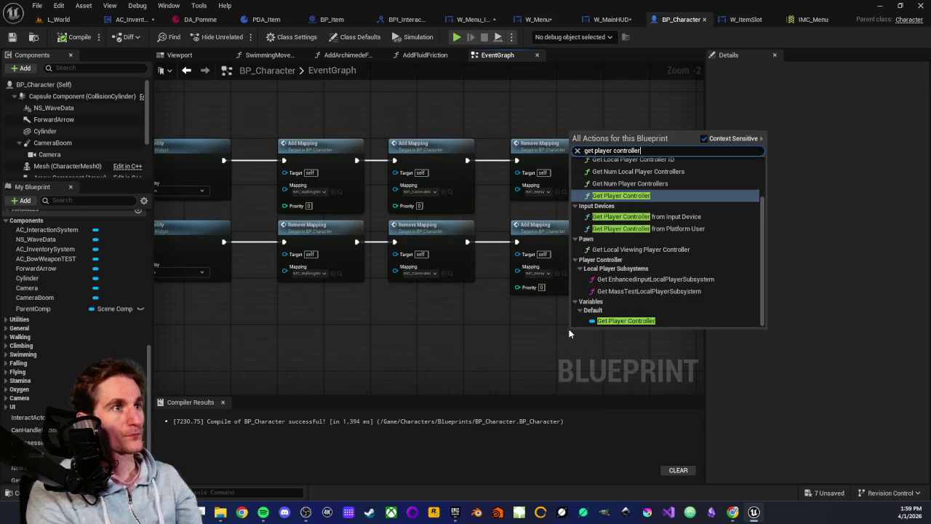
pyautogui.press('Return')
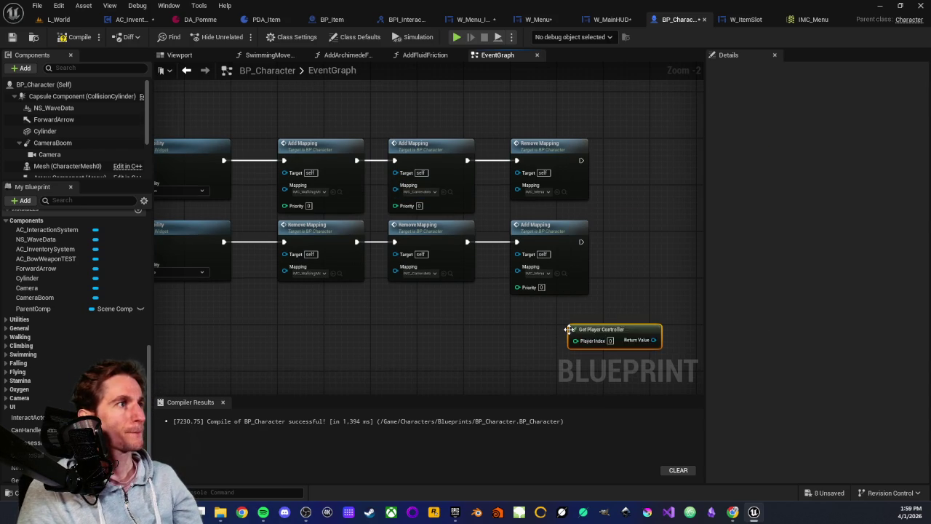
# - Try a Set Mouse Cursor Widget node off the player controller, check its cursor types, then delete it
pyautogui.scroll(2, 538, 320)
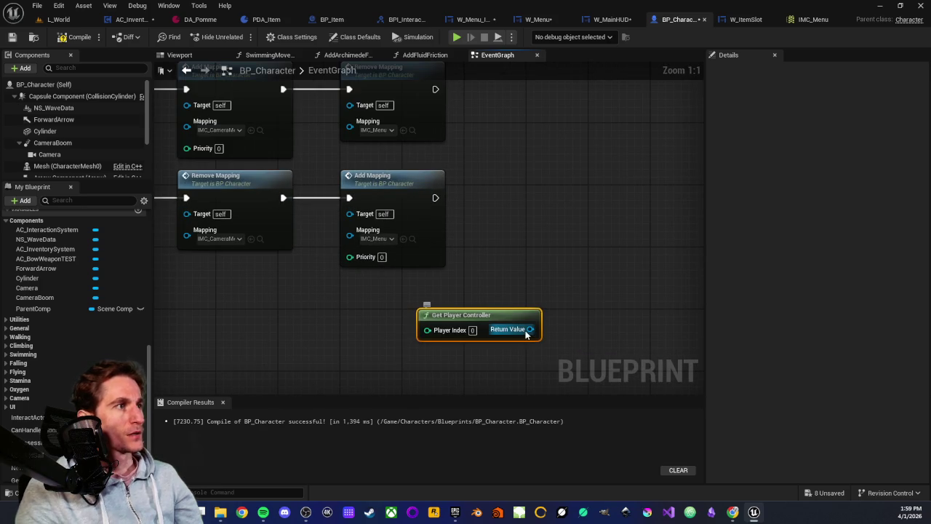
pyautogui.moveTo(530, 329); pyautogui.dragTo(582, 330)
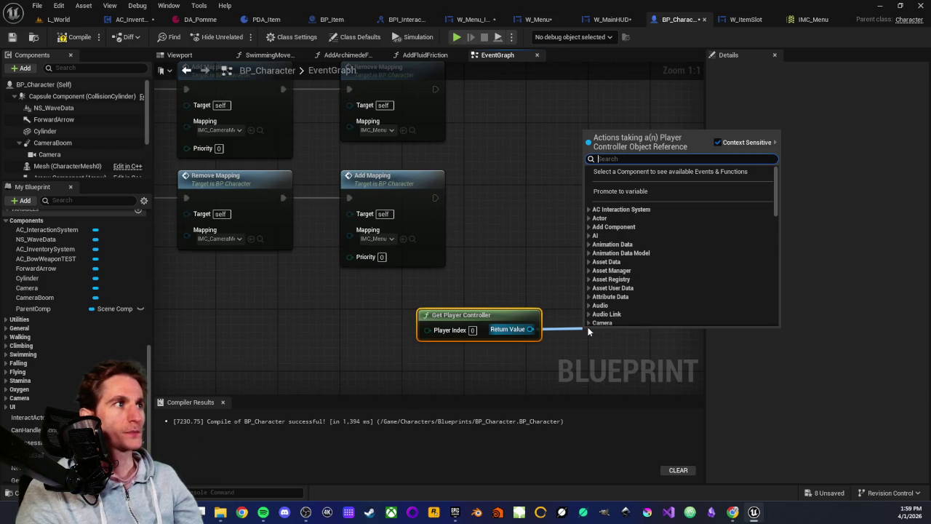
pyautogui.write('mouse')
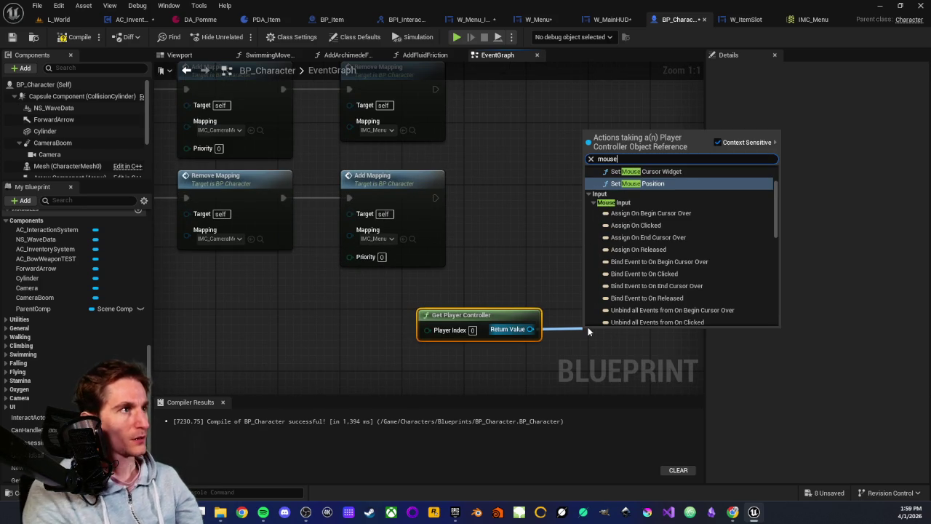
pyautogui.scroll(2, 629, 261)
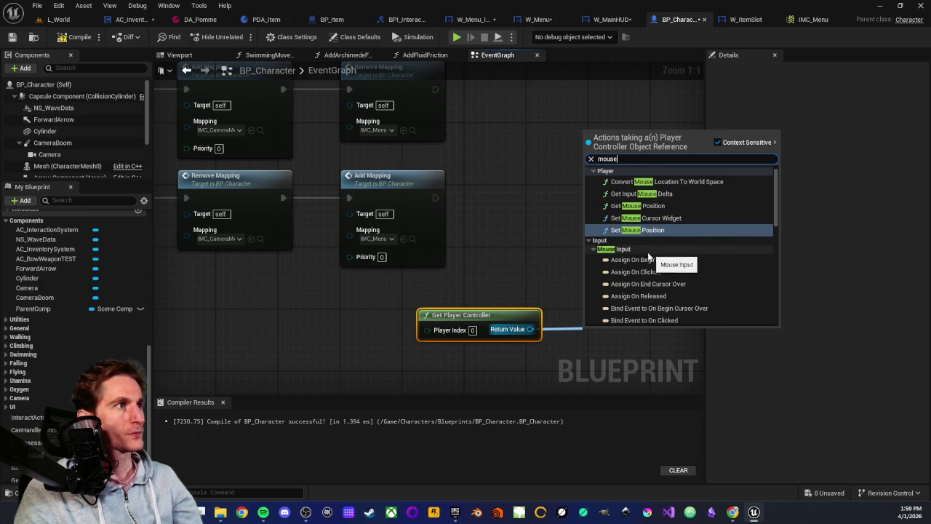
pyautogui.scroll(1, 651, 254)
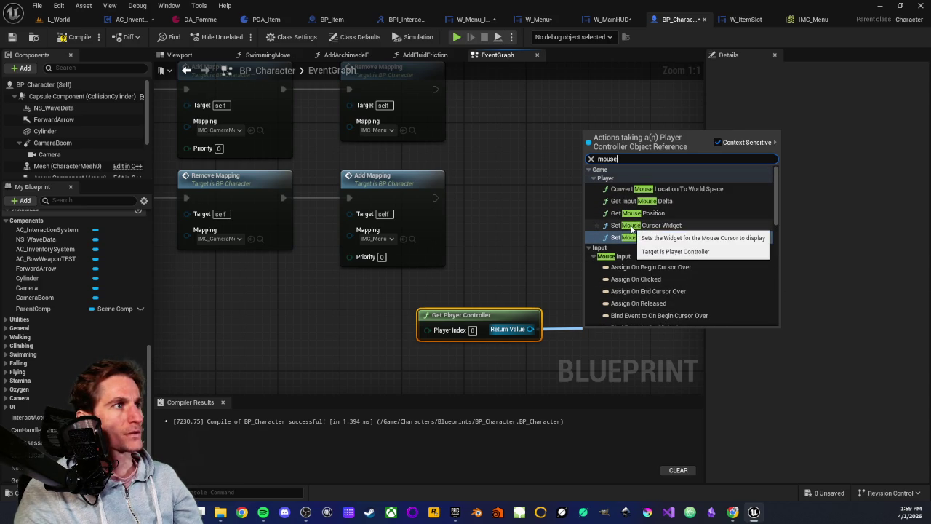
pyautogui.click(631, 227)
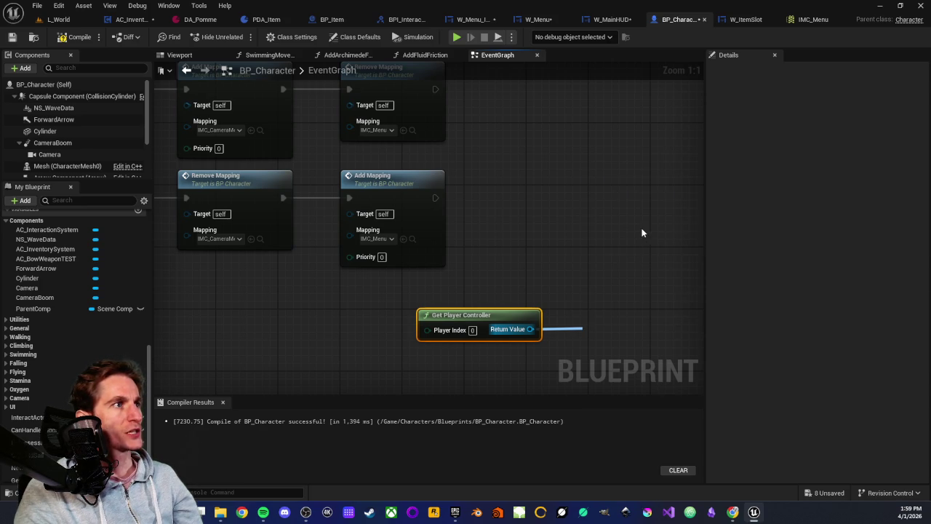
pyautogui.moveTo(598, 296); pyautogui.dragTo(498, 170)
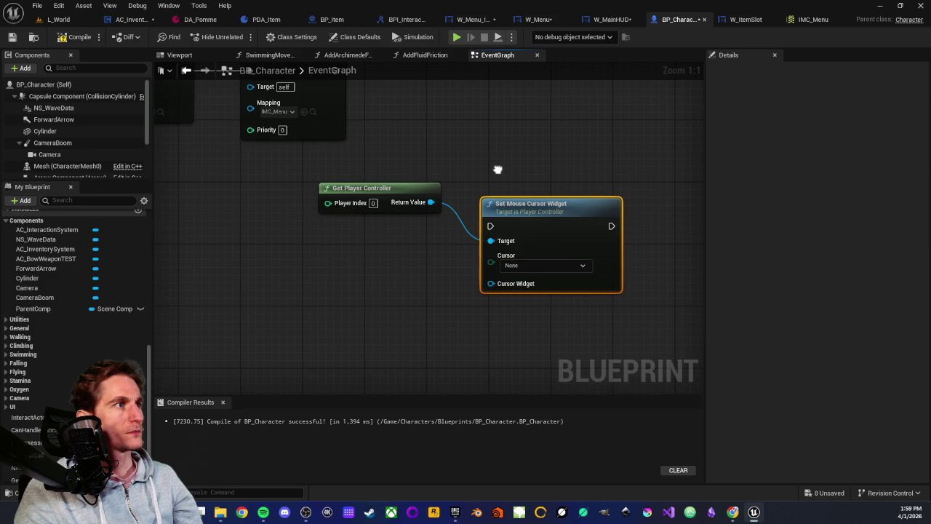
pyautogui.click(525, 266)
pyautogui.press('Escape')
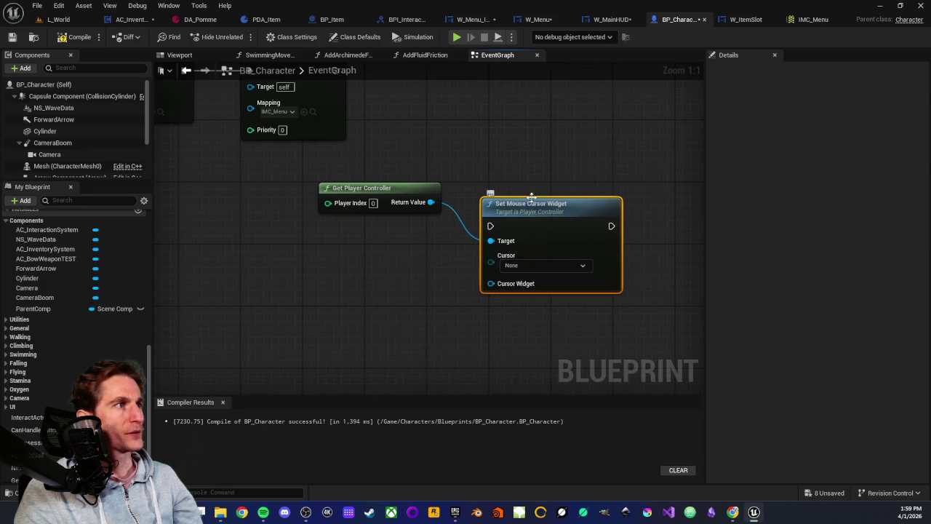
pyautogui.press('Delete')
# - Browse the Player Controller and Local Player Subsystems actions, then close the list without adding anything
pyautogui.moveTo(430, 203); pyautogui.dragTo(487, 202)
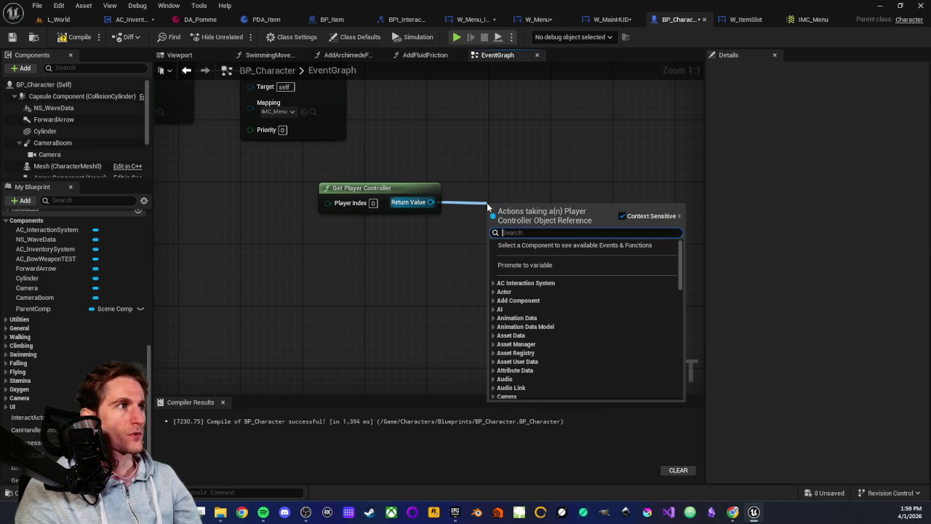
pyautogui.scroll(-5, 523, 300)
pyautogui.scroll(-8, 523, 300)
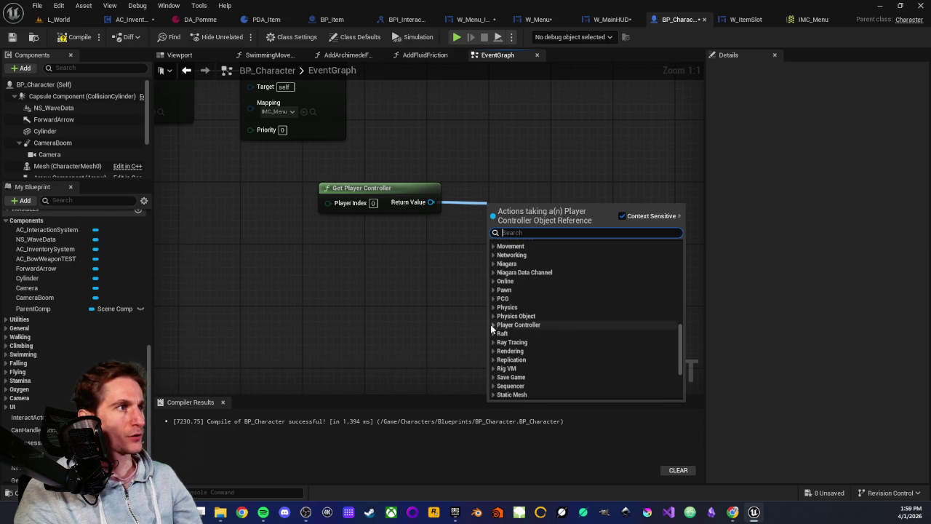
pyautogui.click(494, 326)
pyautogui.scroll(-2, 584, 327)
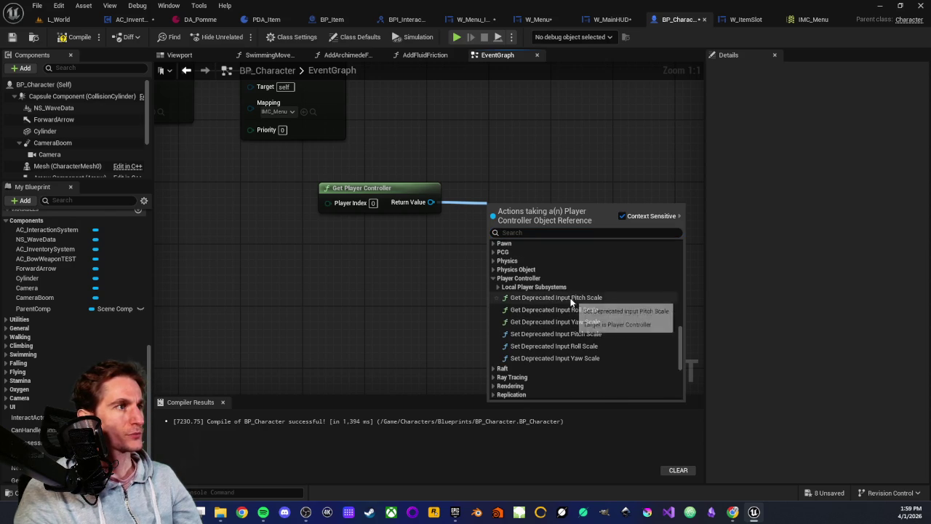
pyautogui.click(498, 287)
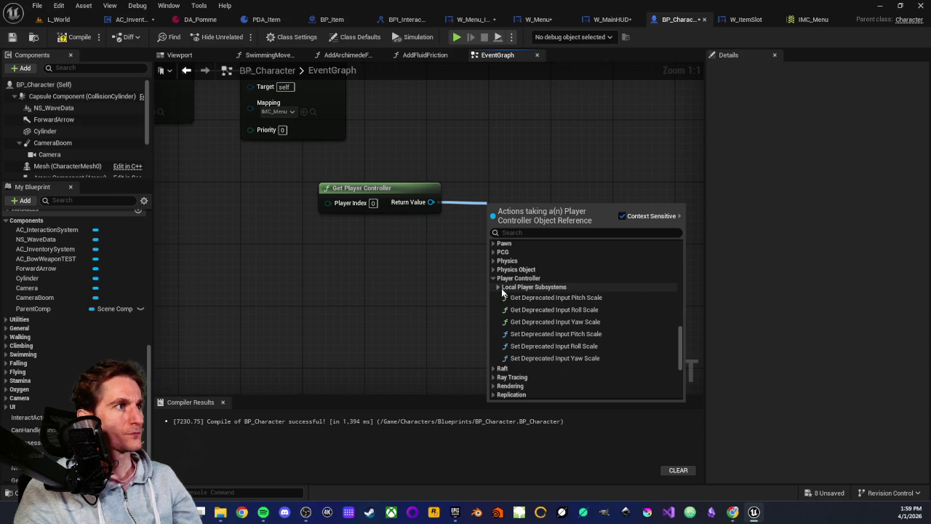
pyautogui.click(494, 278)
pyautogui.click(454, 276)
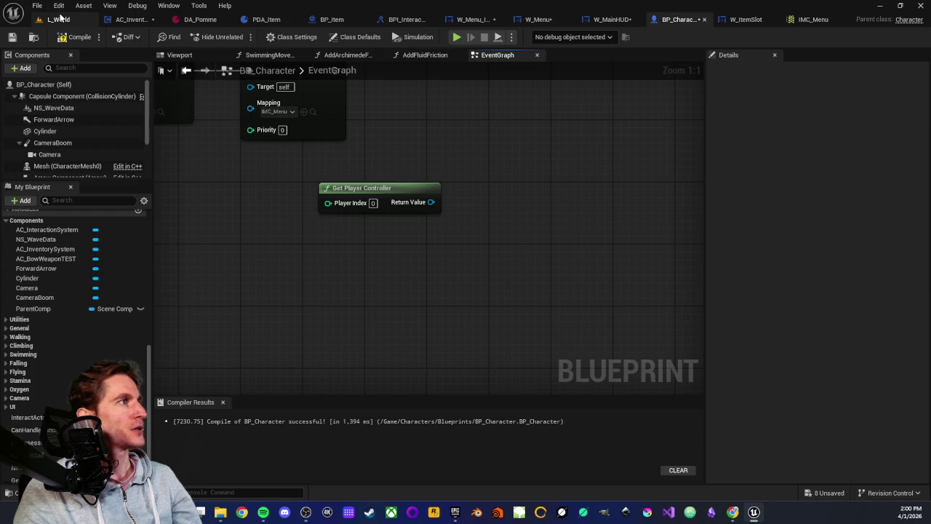
# - In L_World, browse the World and Characters > Blueprints folders in the Content Browser
pyautogui.click(57, 19)
pyautogui.scroll(-3, 44, 422)
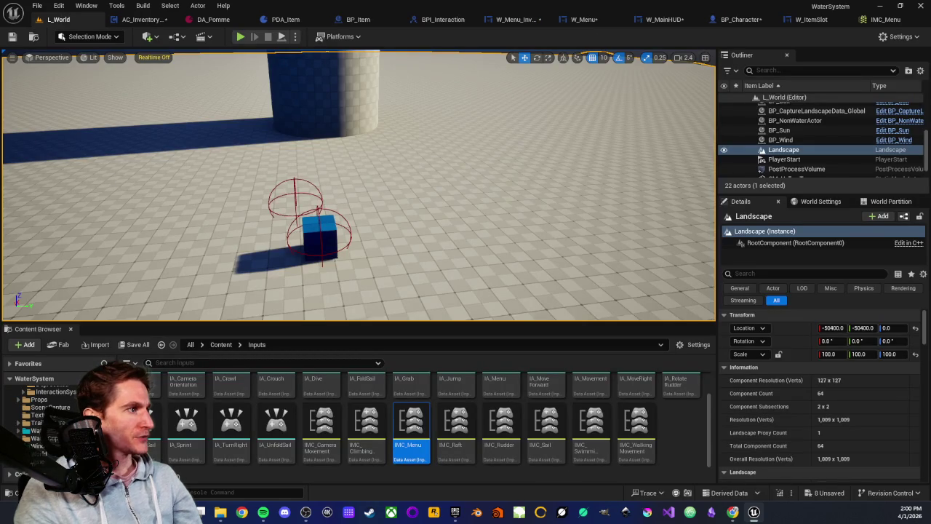
pyautogui.click(40, 453)
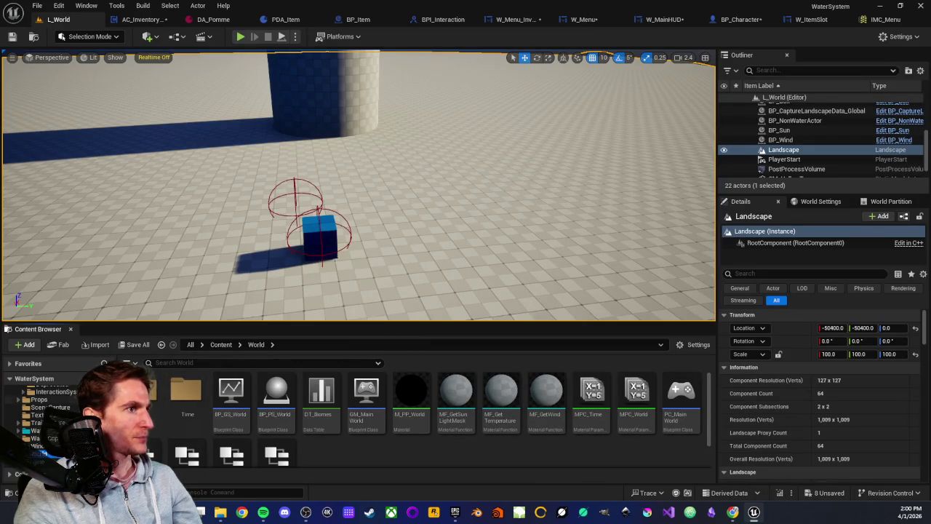
pyautogui.scroll(-3, 40, 413)
pyautogui.scroll(5, 40, 414)
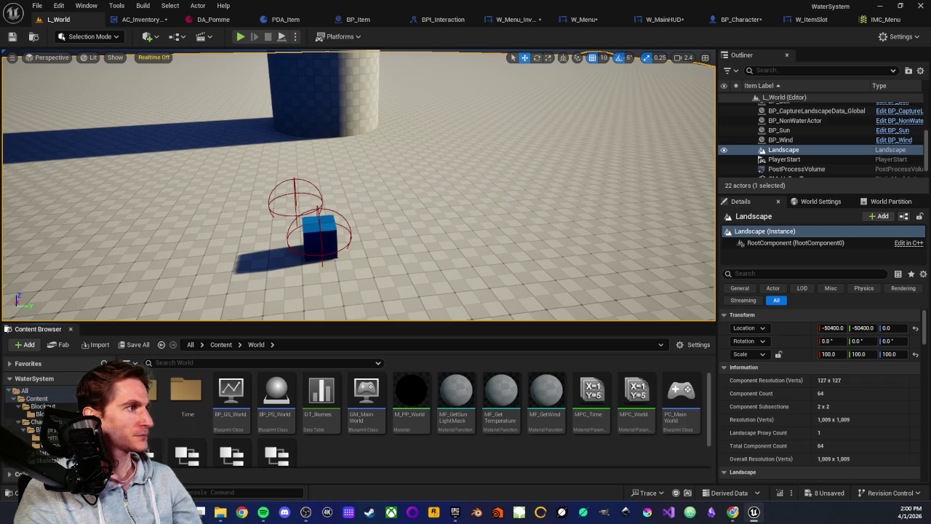
pyautogui.click(36, 422)
pyautogui.doubleClick(147, 400)
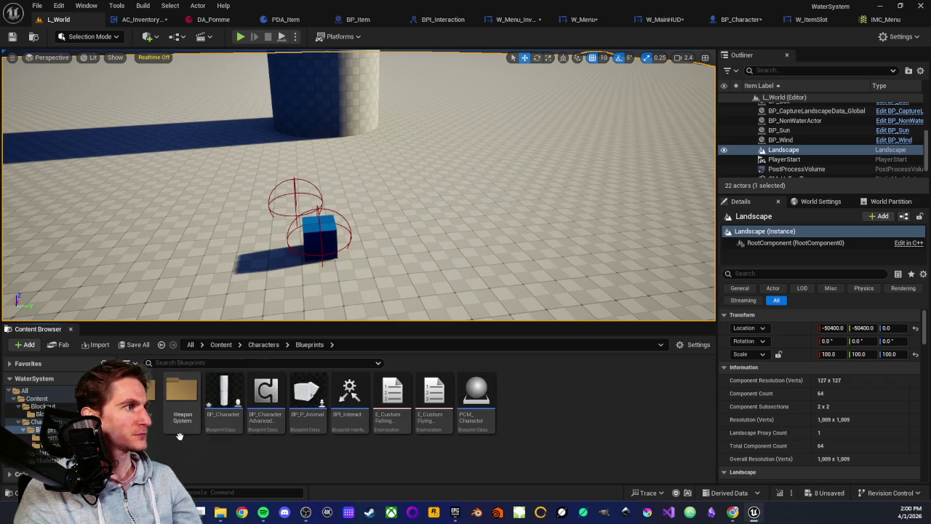
pyautogui.hotkey('alt', 'Left')
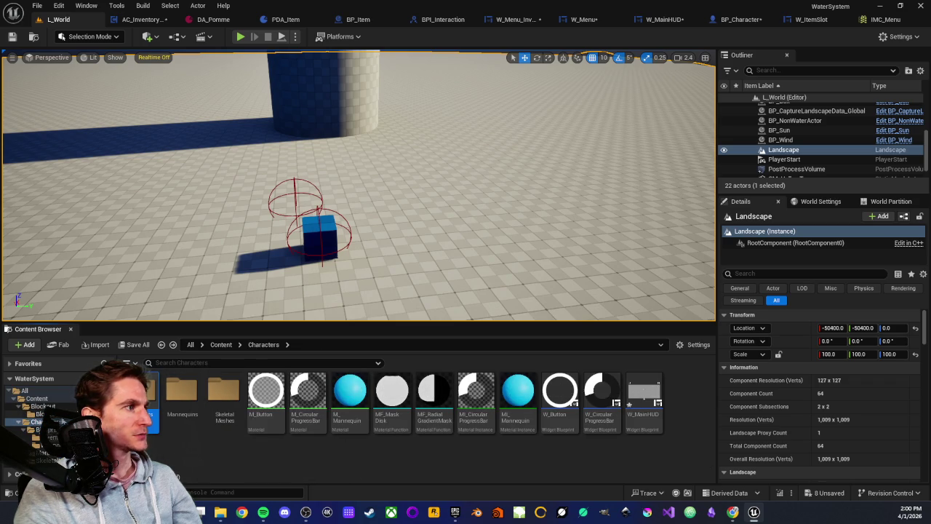
# - Search the Content Browser folders for 'Pc world', then clear the search
pyautogui.scroll(-3, 44, 422)
pyautogui.scroll(-3, 73, 411)
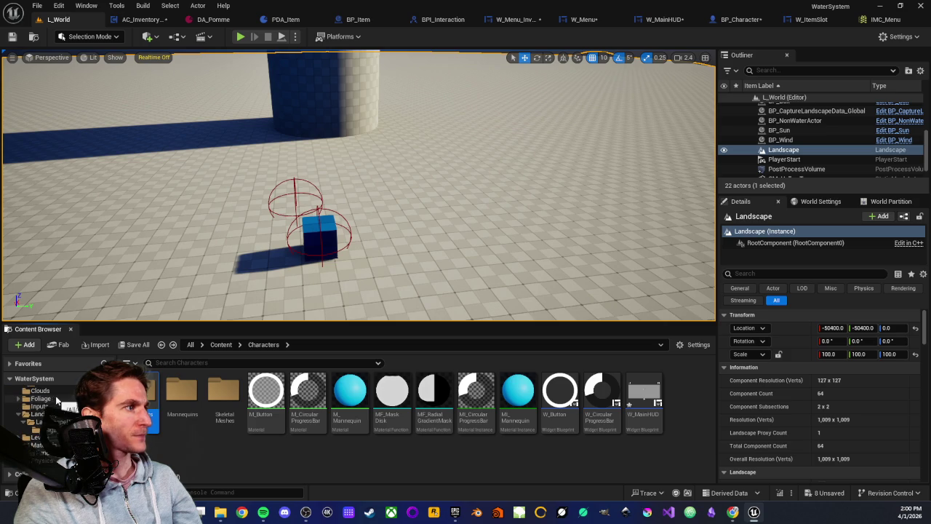
pyautogui.scroll(3, 69, 407)
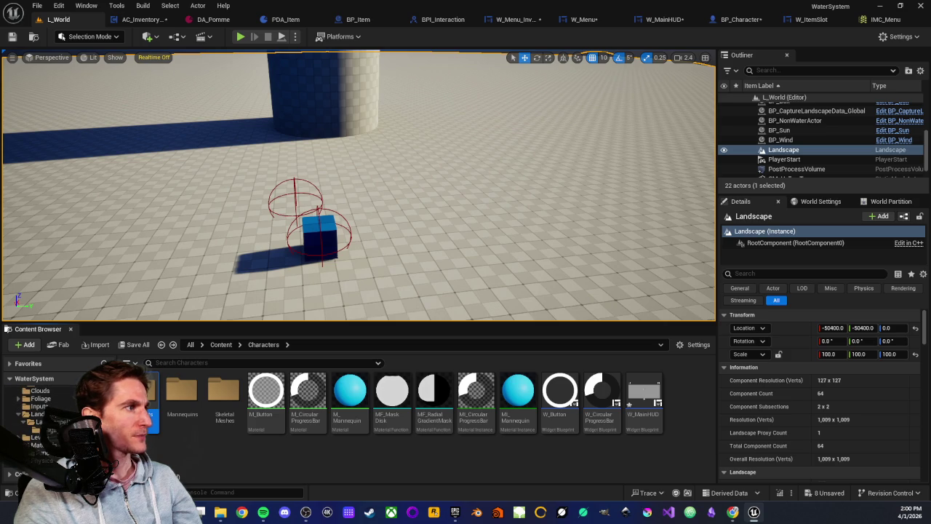
pyautogui.scroll(3, 73, 407)
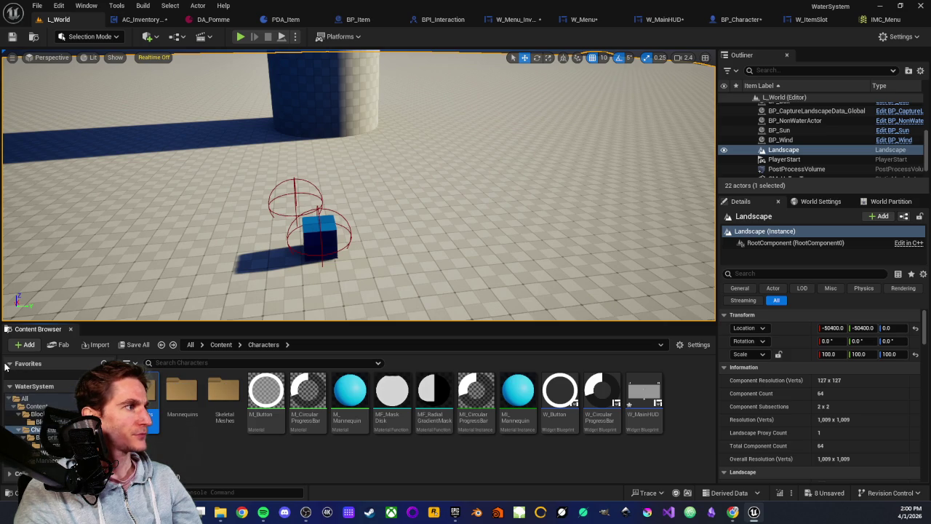
pyautogui.write('P')
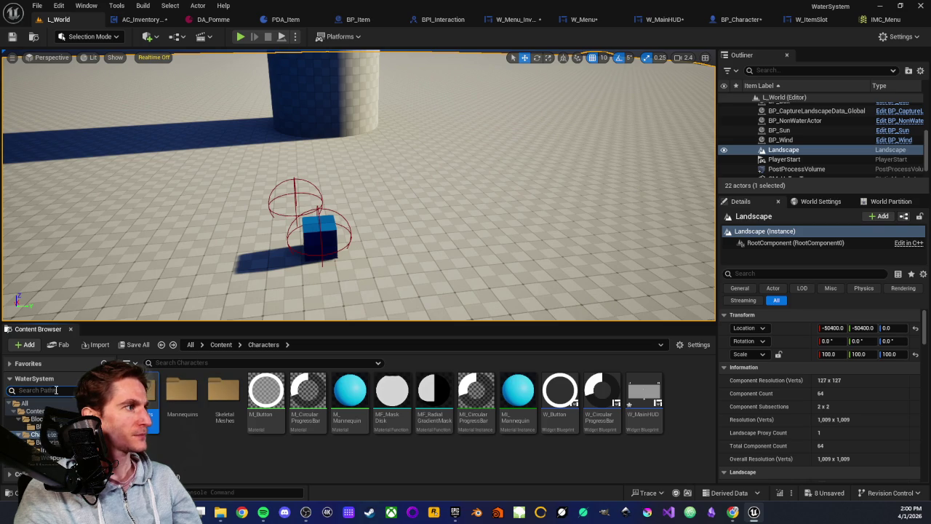
pyautogui.write('c world')
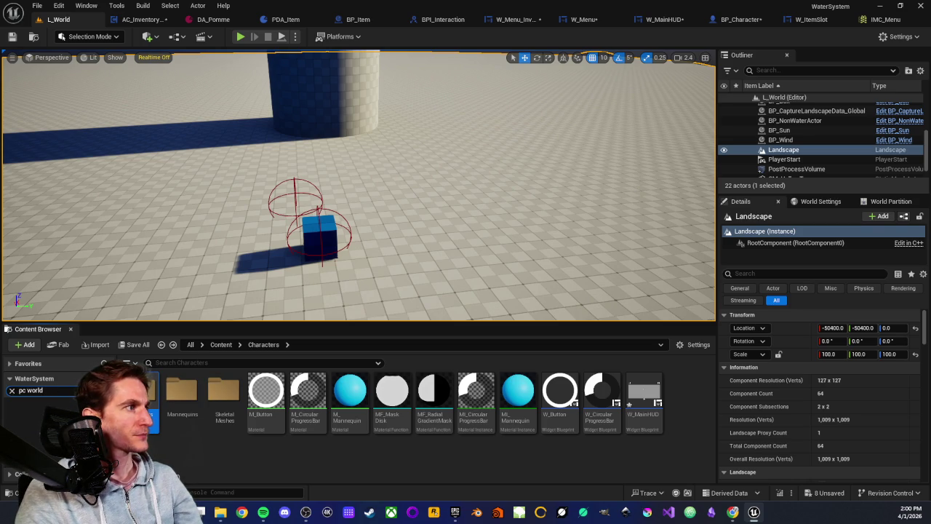
pyautogui.click(11, 390)
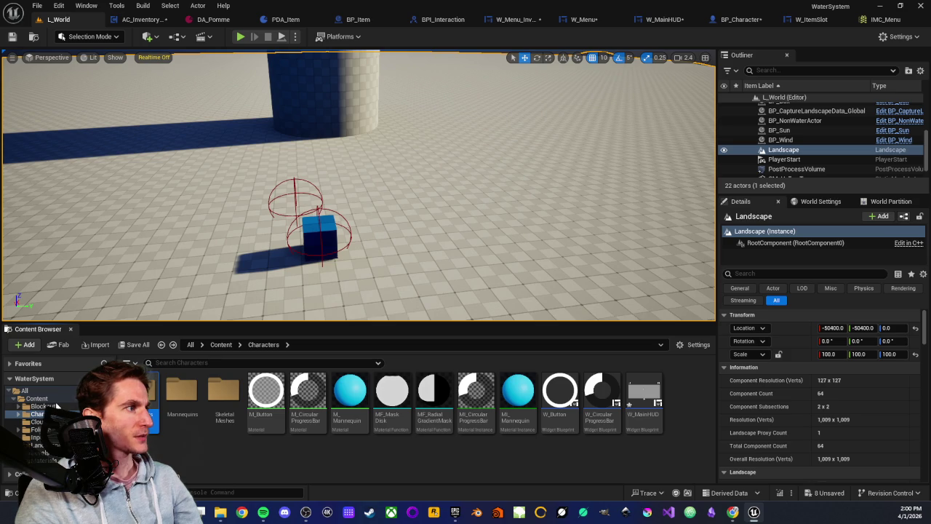
# - Look through the World and Characters > Blueprints folders again for the player controller
pyautogui.scroll(-2, 64, 420)
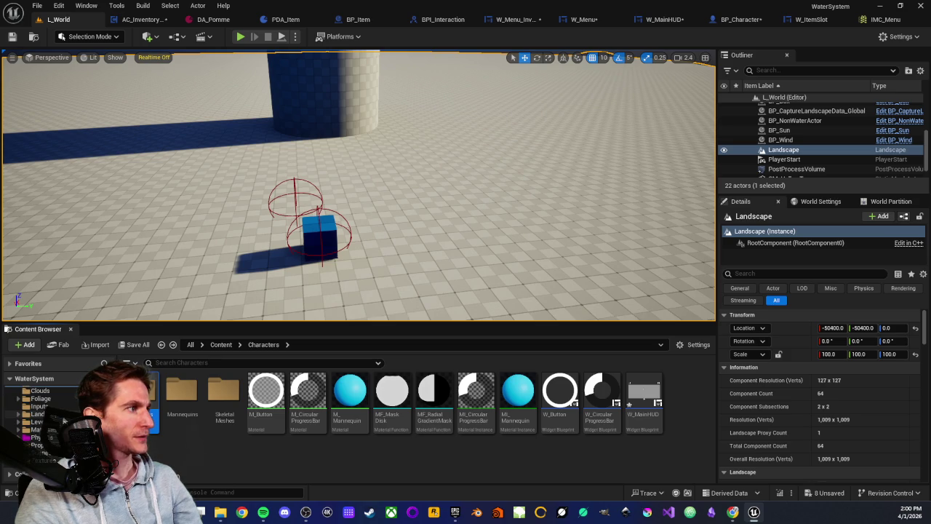
pyautogui.scroll(-1, 64, 421)
pyautogui.scroll(-2, 64, 421)
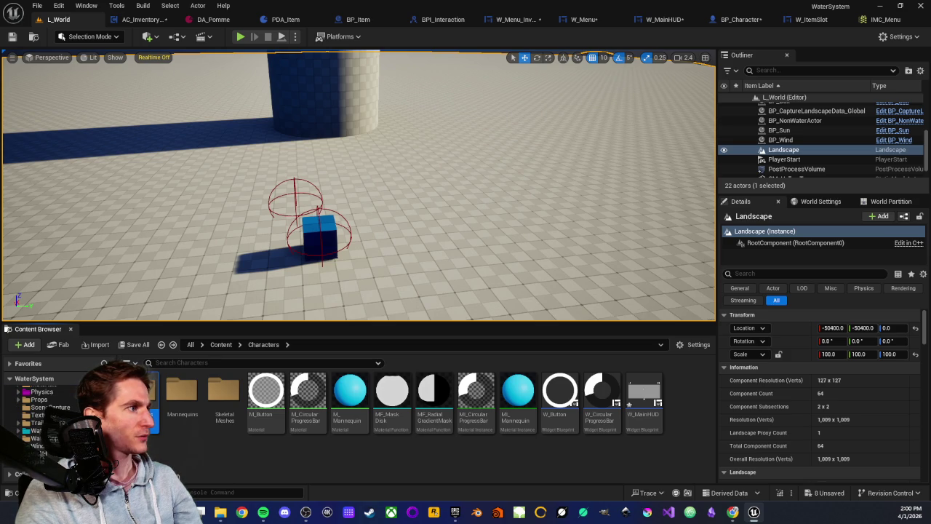
pyautogui.click(42, 453)
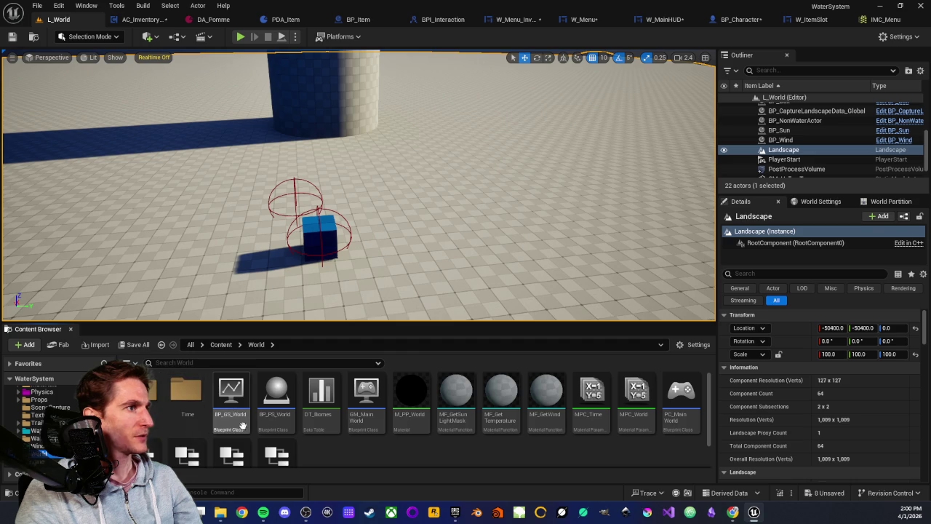
pyautogui.scroll(-1, 485, 431)
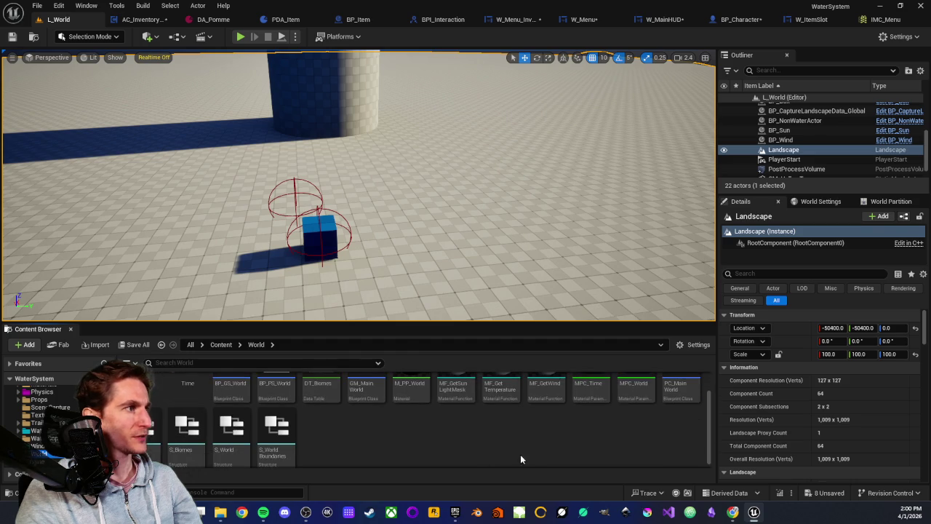
pyautogui.scroll(1, 509, 451)
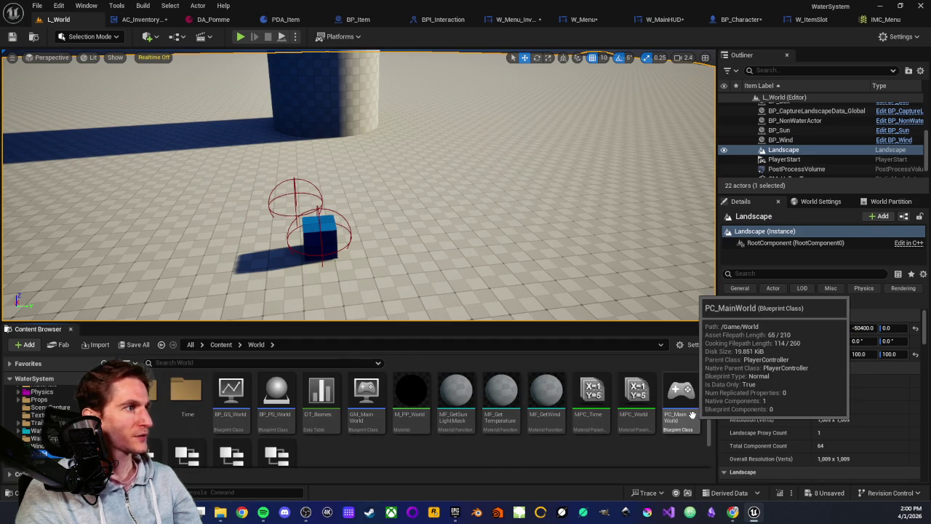
pyautogui.scroll(-1, 259, 391)
pyautogui.scroll(3, 35, 420)
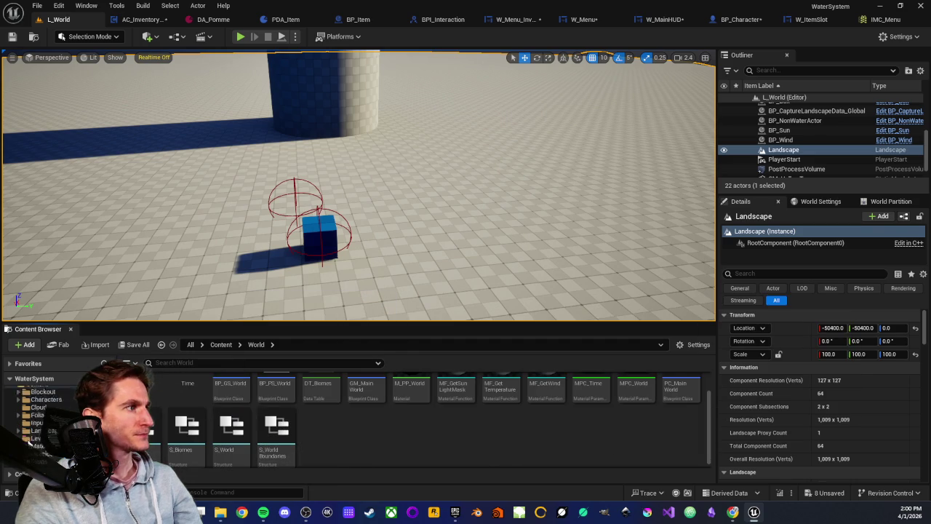
pyautogui.click(37, 414)
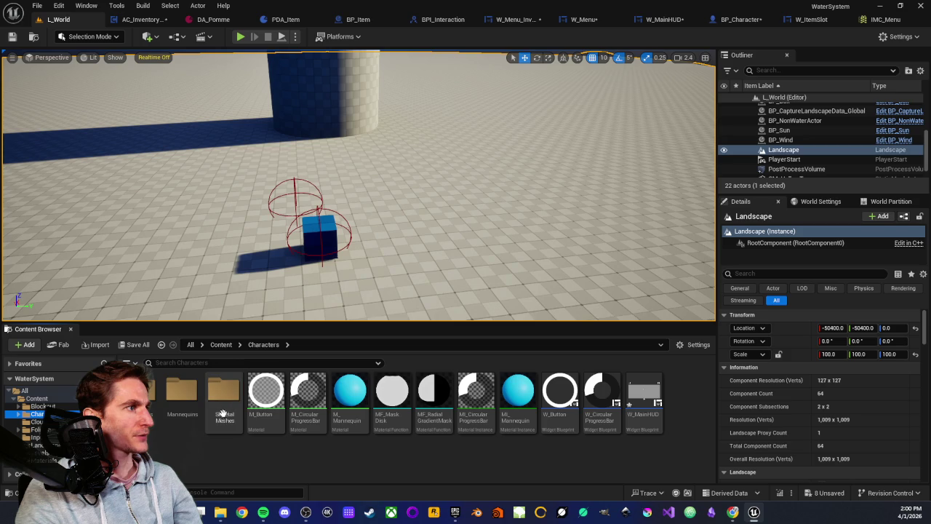
pyautogui.doubleClick(142, 400)
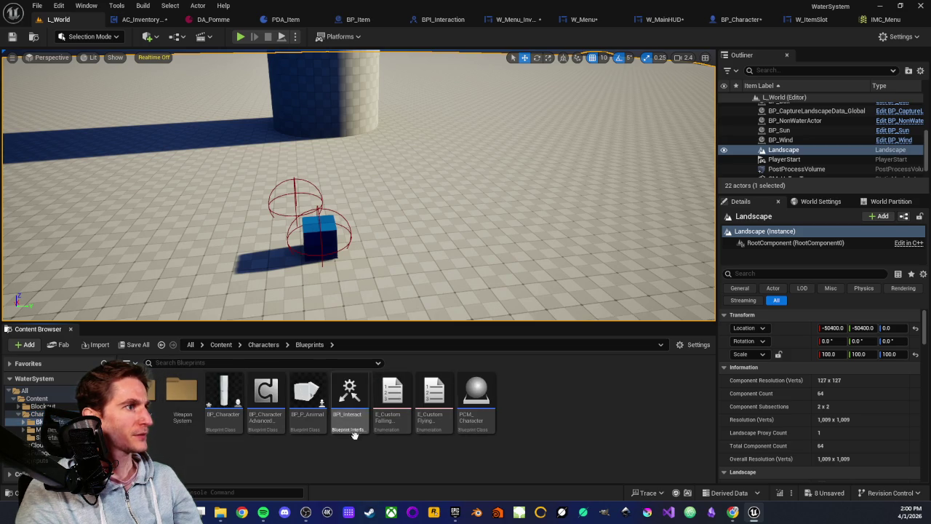
pyautogui.click(275, 346)
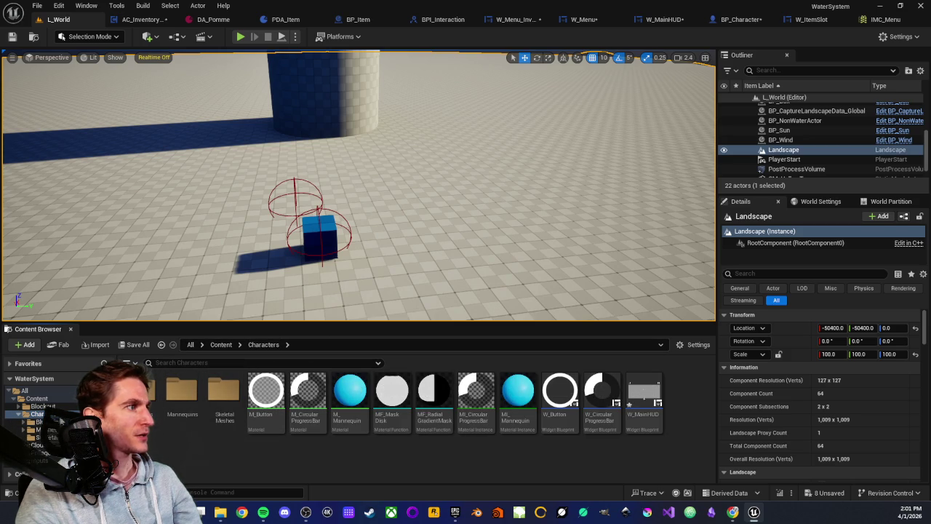
# - Open the PC_World player controller blueprint from Content > Levels > World
pyautogui.scroll(-2, 55, 439)
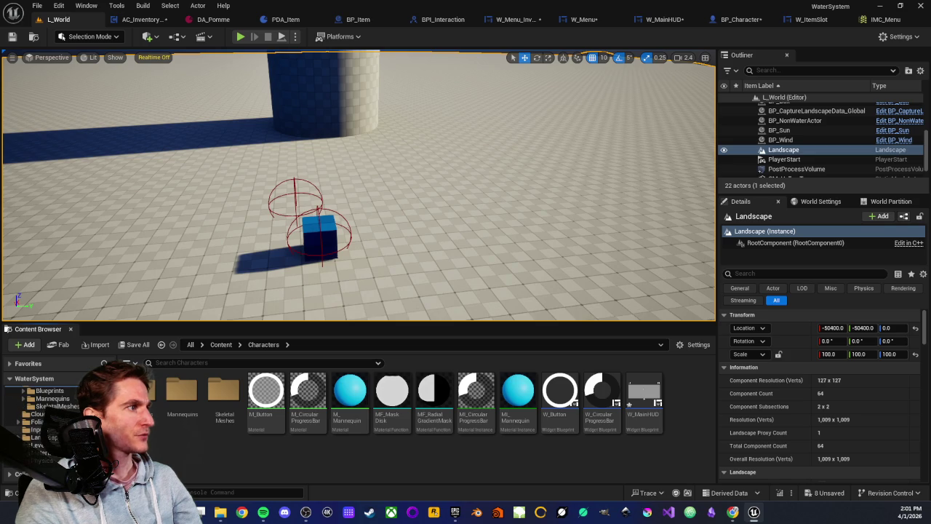
pyautogui.scroll(-2, 55, 429)
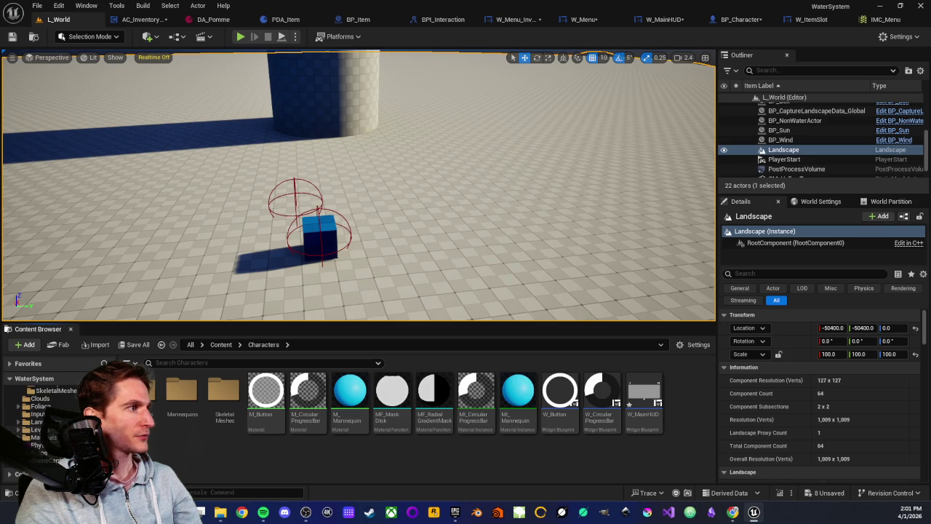
pyautogui.click(36, 429)
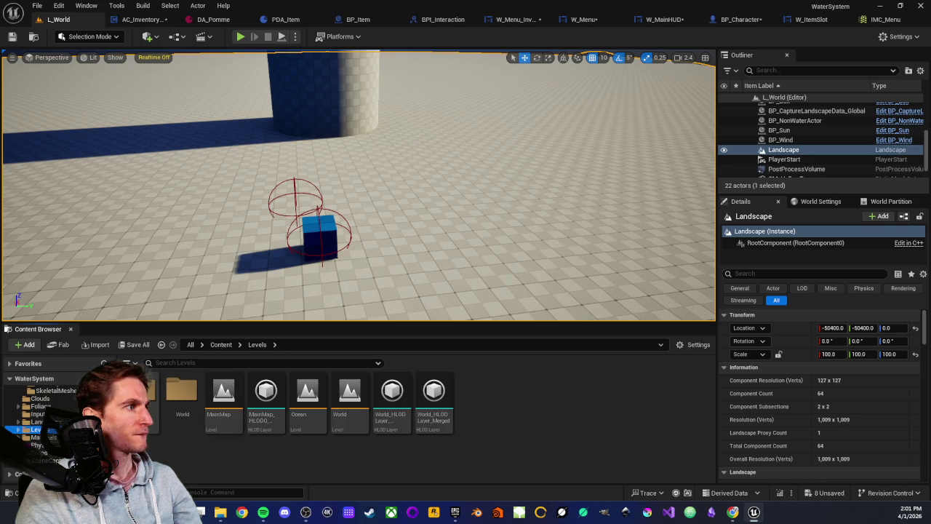
pyautogui.doubleClick(182, 392)
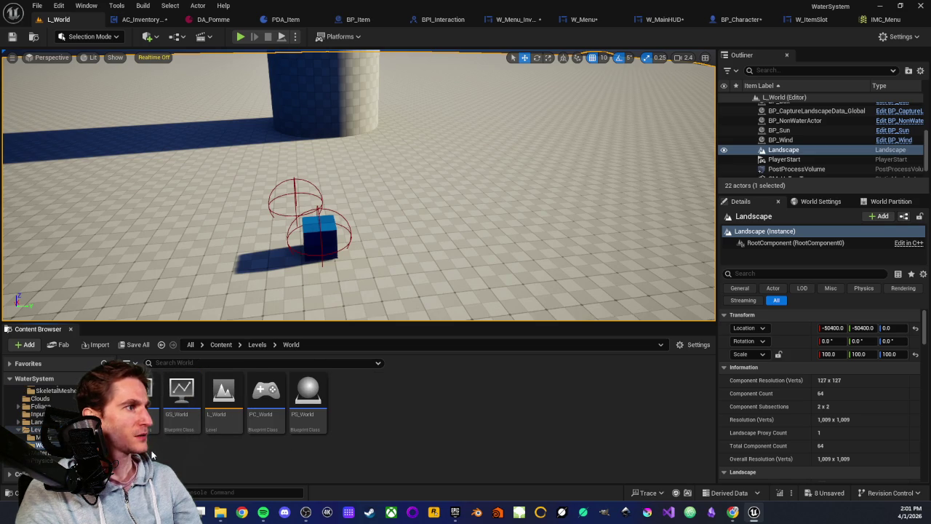
pyautogui.click(255, 425)
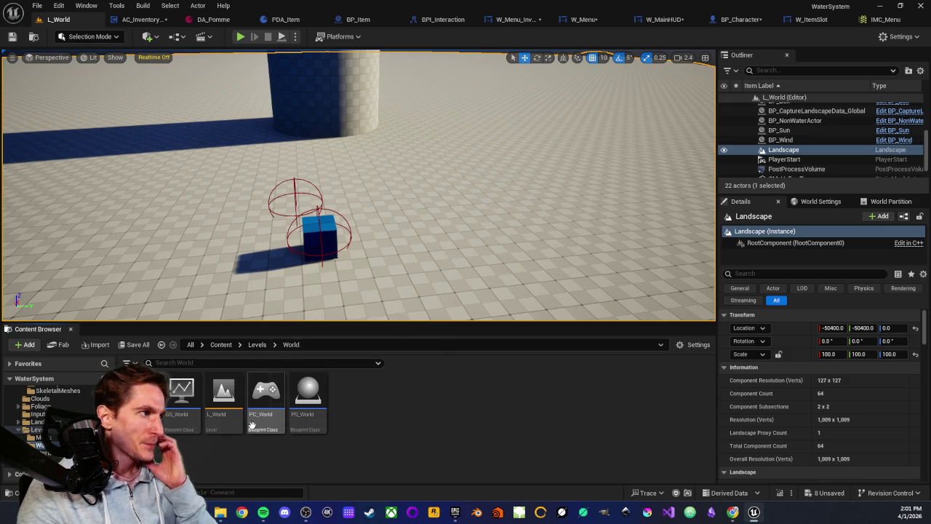
pyautogui.doubleClick(253, 424)
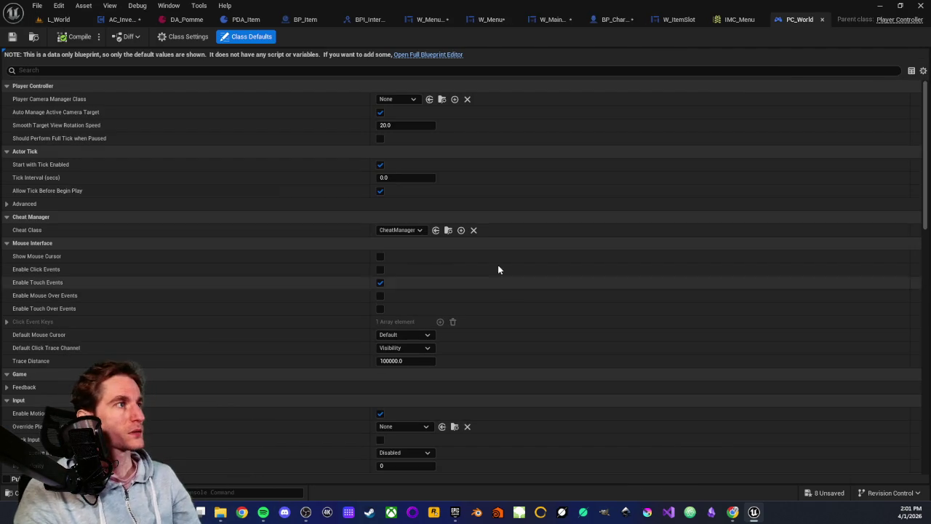
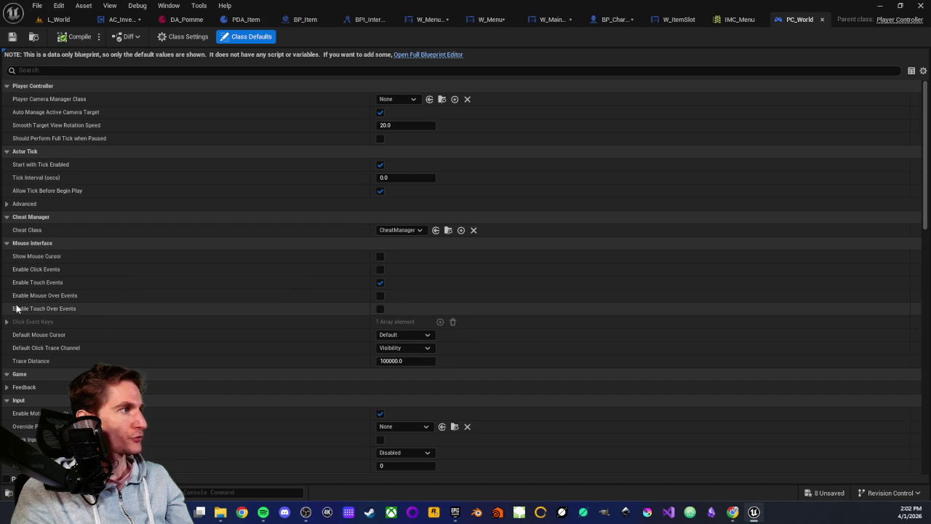
# - In BP_Character, add a Set Show Mouse Cursor node fed by Get Player Controller and position them together
pyautogui.moveTo(51, 297)
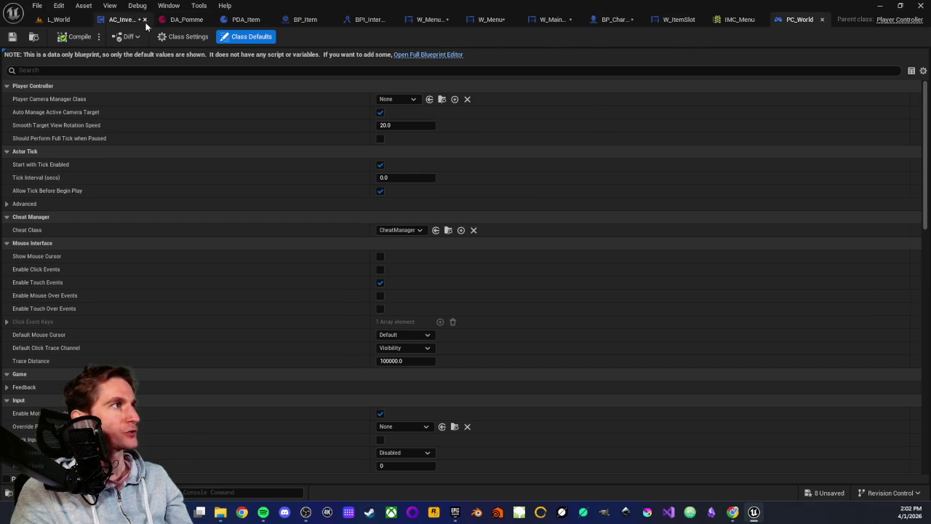
pyautogui.click(615, 20)
pyautogui.moveTo(337, 191)
pyautogui.mouseDown()
pyautogui.moveTo(343, 264)
pyautogui.moveTo(307, 256)
pyautogui.moveTo(410, 259)
pyautogui.moveTo(401, 256)
pyautogui.mouseUp()
pyautogui.write('show')
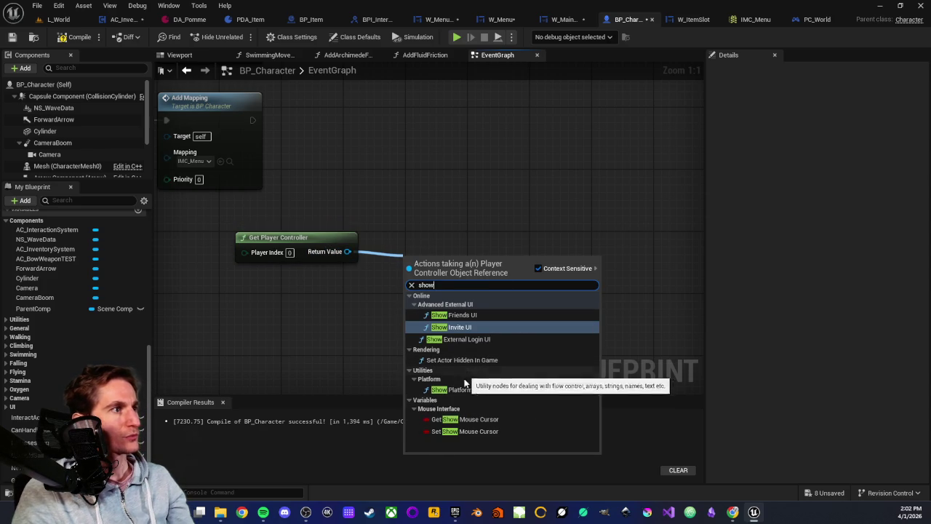
pyautogui.click(457, 431)
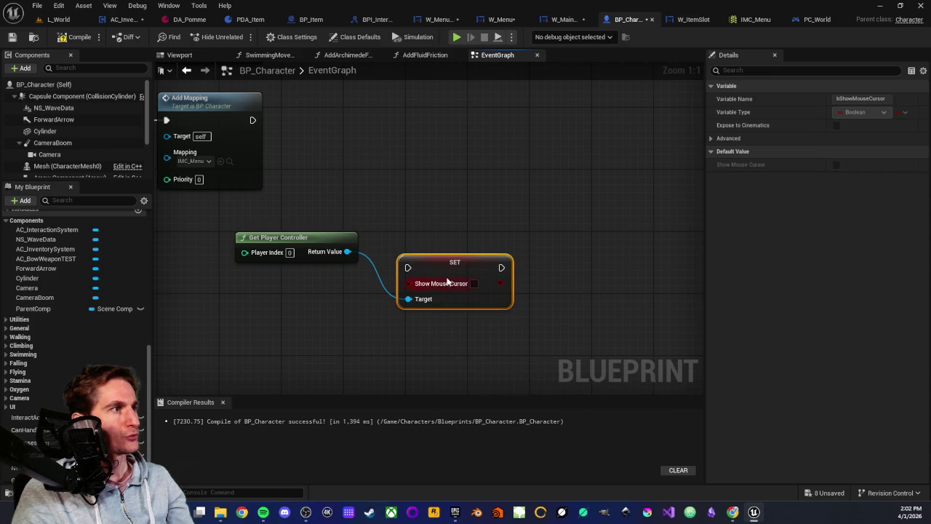
pyautogui.moveTo(429, 275); pyautogui.dragTo(430, 220)
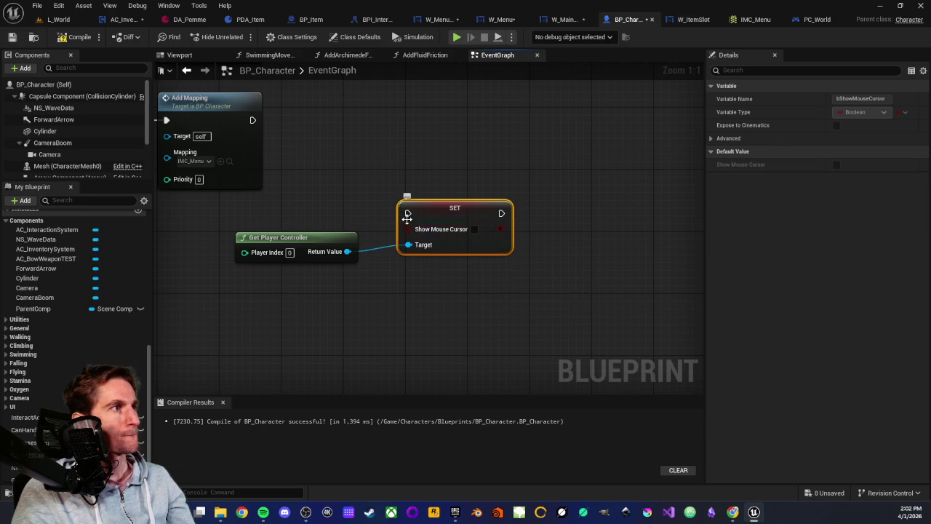
pyautogui.moveTo(353, 203); pyautogui.dragTo(406, 219)
pyautogui.moveTo(362, 256)
pyautogui.mouseDown()
pyautogui.moveTo(492, 311)
pyautogui.moveTo(525, 283)
pyautogui.mouseUp()
pyautogui.moveTo(387, 251)
pyautogui.mouseDown()
pyautogui.moveTo(429, 340)
pyautogui.moveTo(357, 373)
pyautogui.mouseUp()
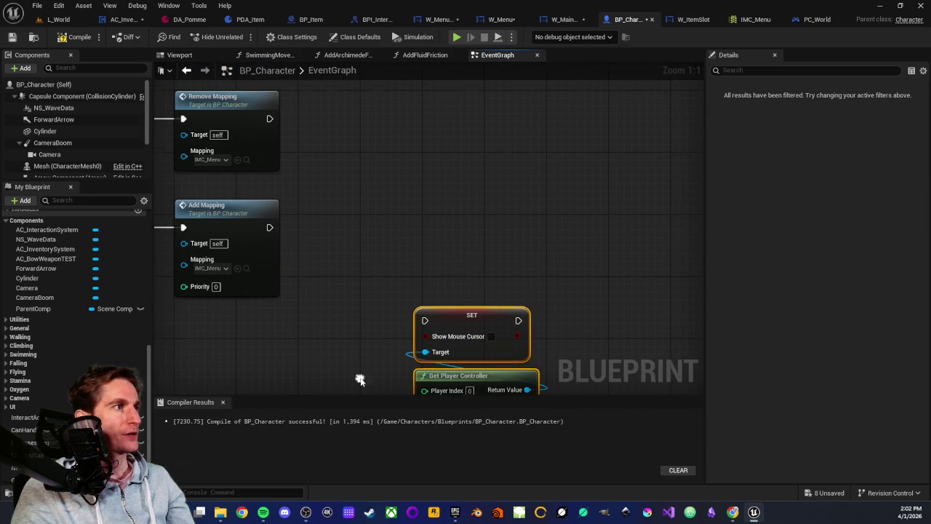
pyautogui.moveTo(483, 318)
pyautogui.mouseDown()
pyautogui.moveTo(428, 227)
pyautogui.moveTo(458, 236)
pyautogui.mouseUp()
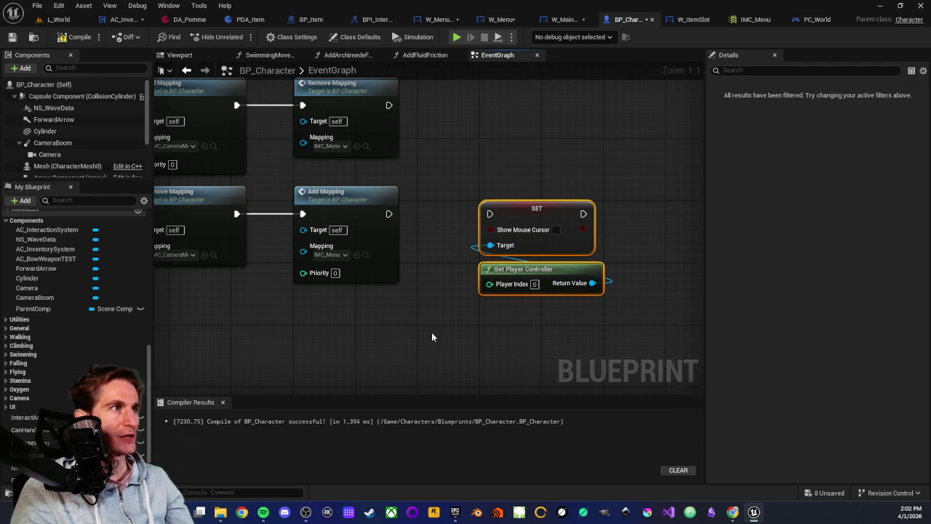
# - Wire the SET Show Mouse Cursor node (checked) to run after the menu's Add Mapping node
pyautogui.scroll(-3, 437, 332)
pyautogui.moveTo(439, 336)
pyautogui.mouseDown()
pyautogui.moveTo(613, 297)
pyautogui.moveTo(476, 303)
pyautogui.mouseUp()
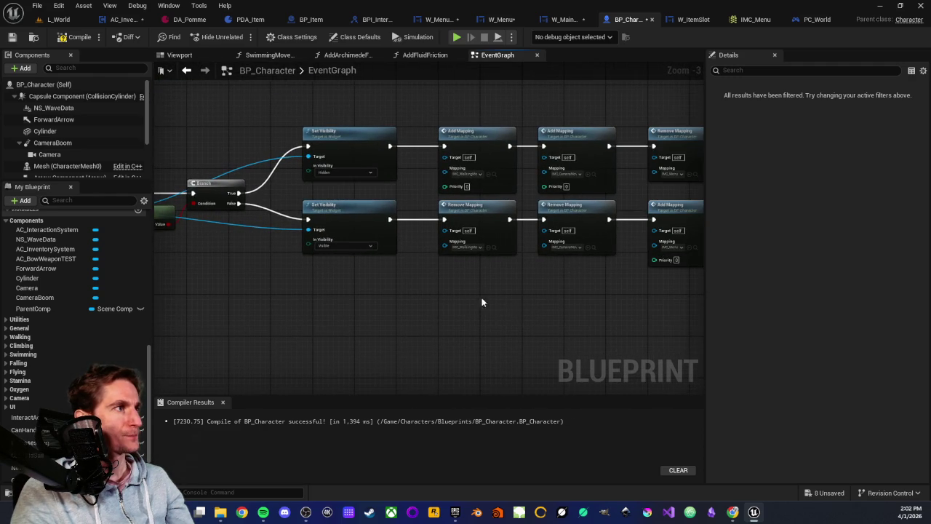
pyautogui.moveTo(403, 289)
pyautogui.mouseDown()
pyautogui.moveTo(678, 294)
pyautogui.moveTo(382, 301)
pyautogui.mouseUp()
pyautogui.scroll(2, 470, 312)
pyautogui.moveTo(548, 311); pyautogui.dragTo(161, 309)
pyautogui.moveTo(396, 227); pyautogui.dragTo(486, 227)
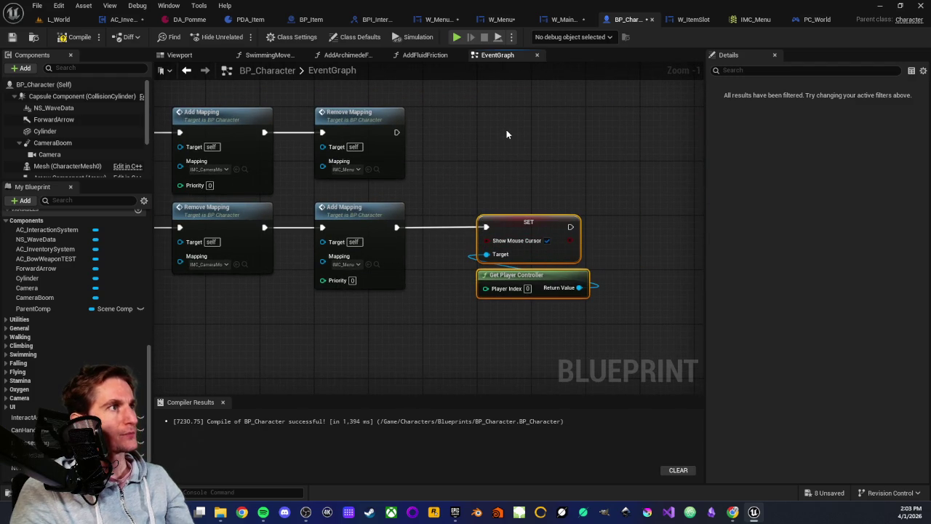
# - Duplicate the nodes after Remove Mapping with Show Mouse Cursor unchecked, then compile, save and return to L_World
pyautogui.hotkey('ctrl', 'c')
pyautogui.hotkey('ctrl', 'v')
pyautogui.moveTo(508, 102); pyautogui.dragTo(494, 129)
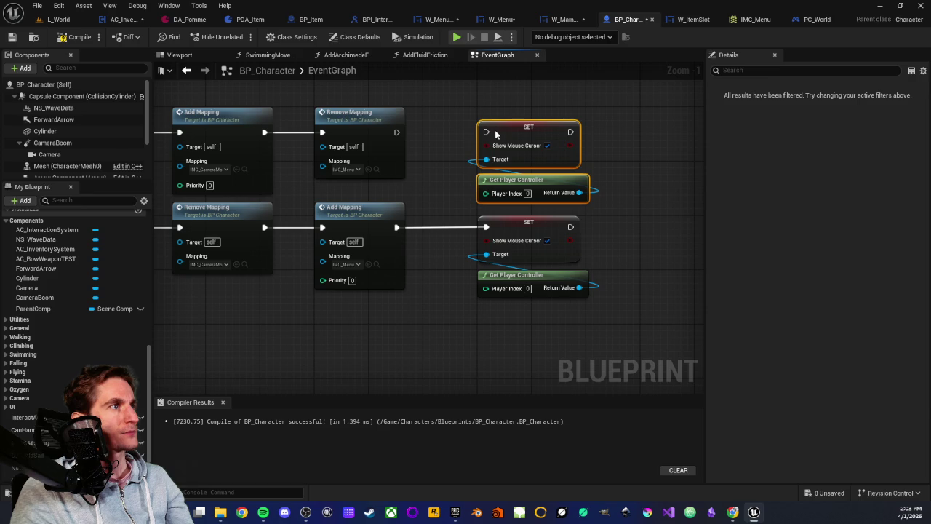
pyautogui.moveTo(396, 132); pyautogui.dragTo(486, 132)
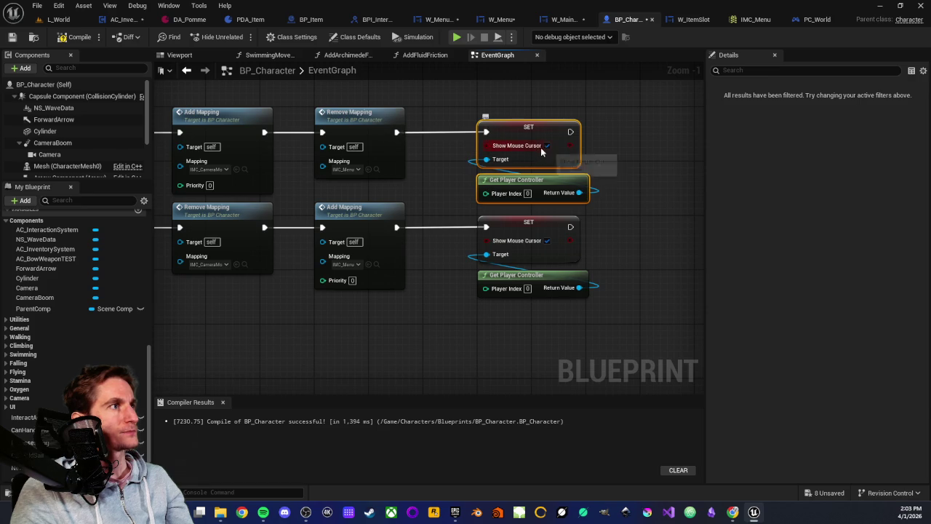
pyautogui.click(536, 107)
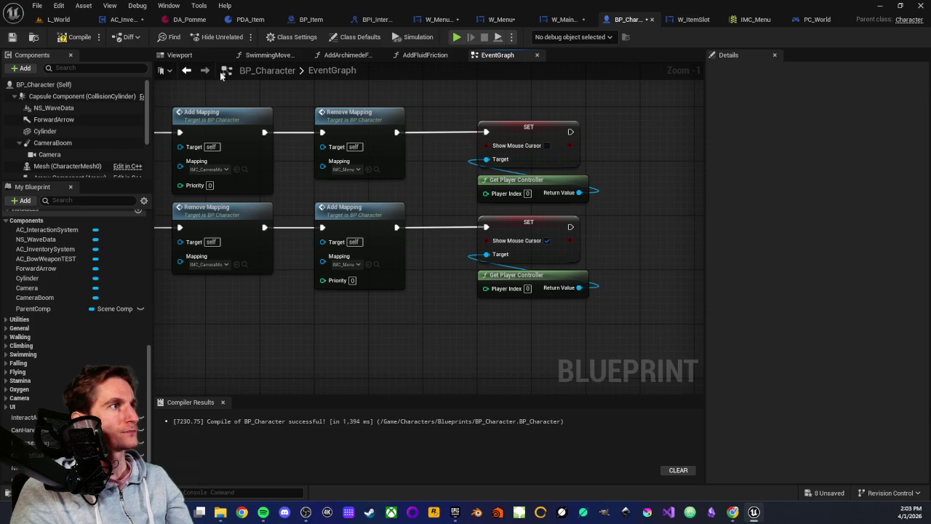
pyautogui.click(12, 38)
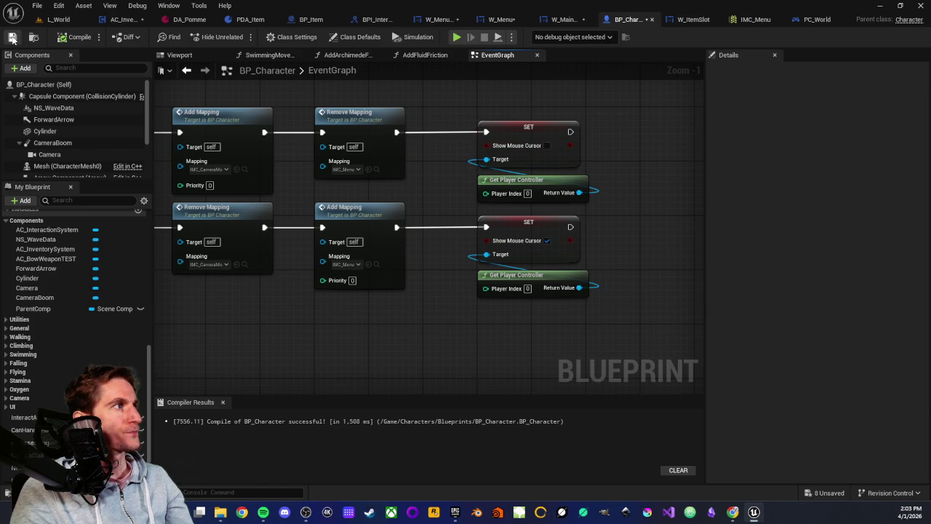
pyautogui.click(62, 20)
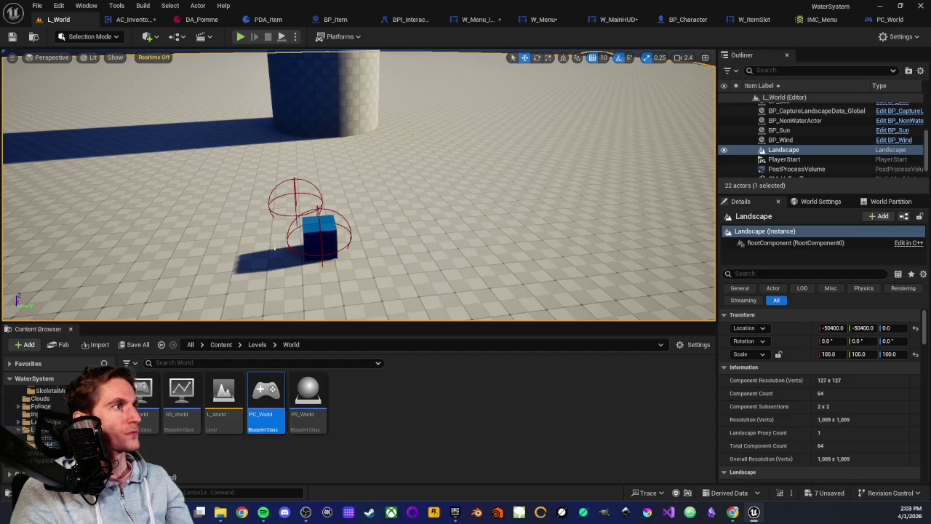
pyautogui.rightClick(396, 196)
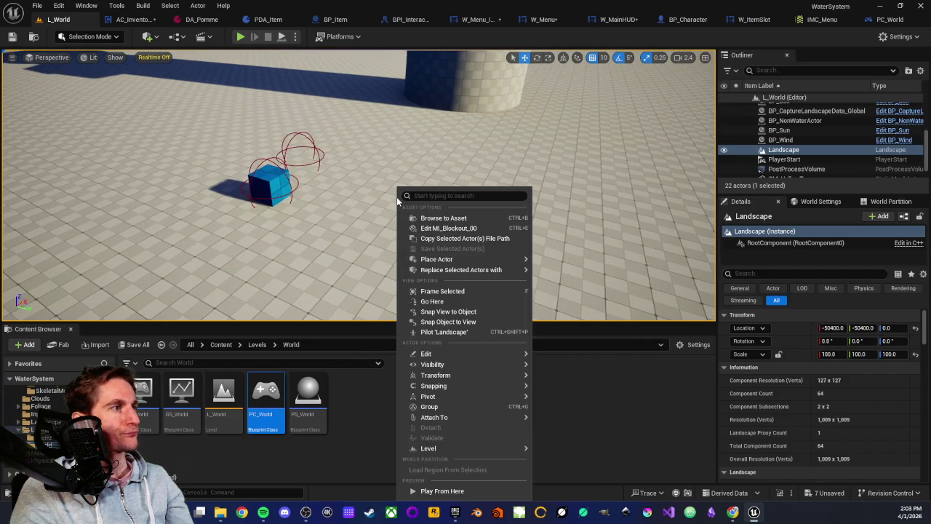
pyautogui.click(440, 491)
pyautogui.press('w')
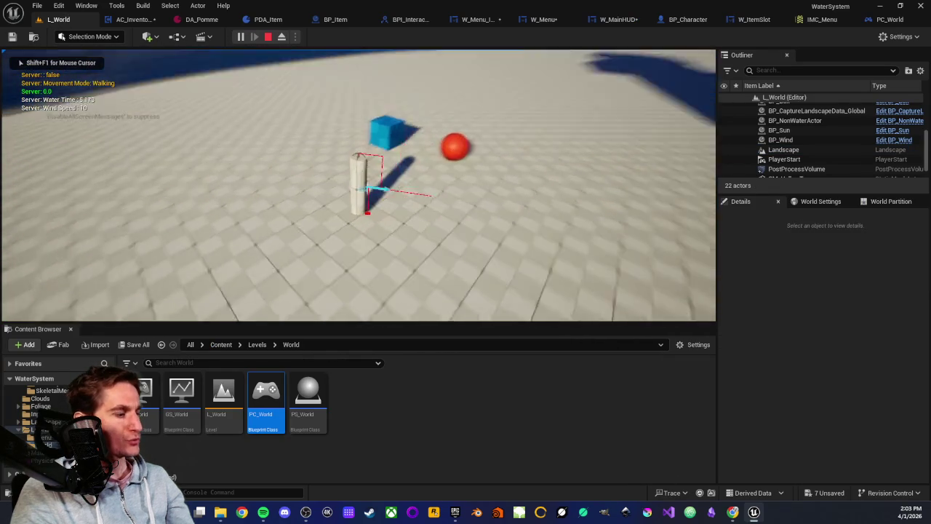
pyautogui.press('Tab')
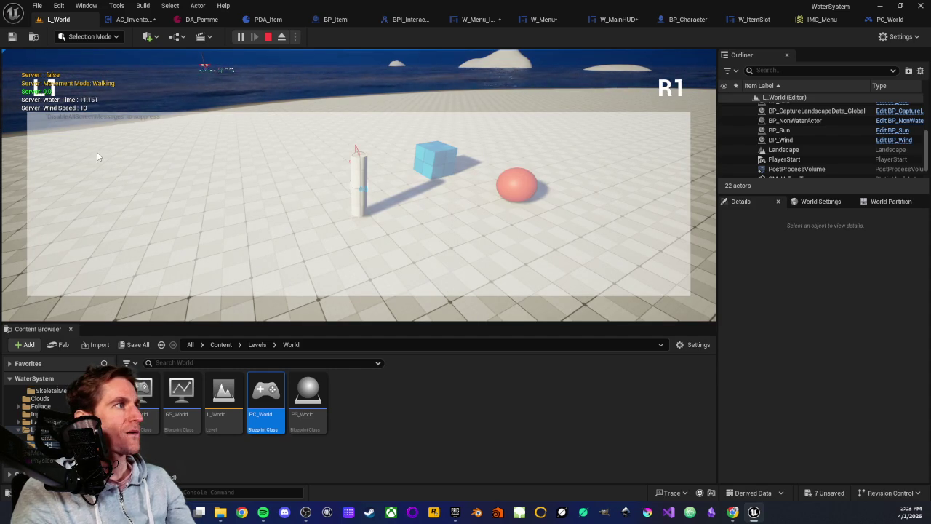
pyautogui.press('Tab')
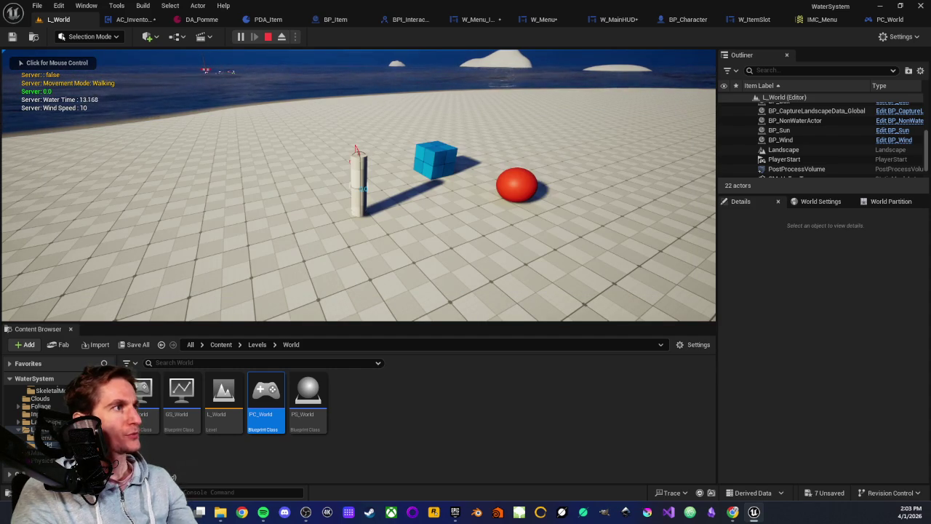
pyautogui.click(358, 174)
pyautogui.press('w')
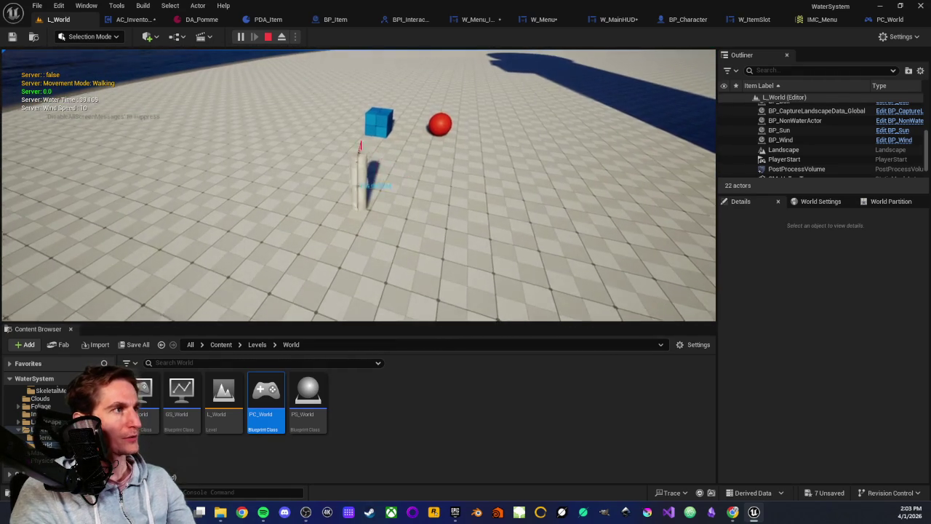
pyautogui.press('w')
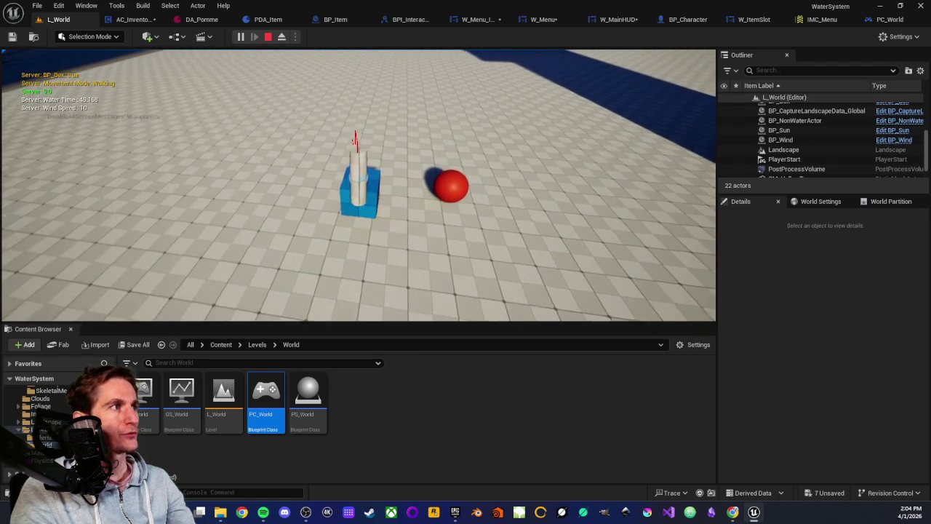
pyautogui.press('space')
pyautogui.press('w')
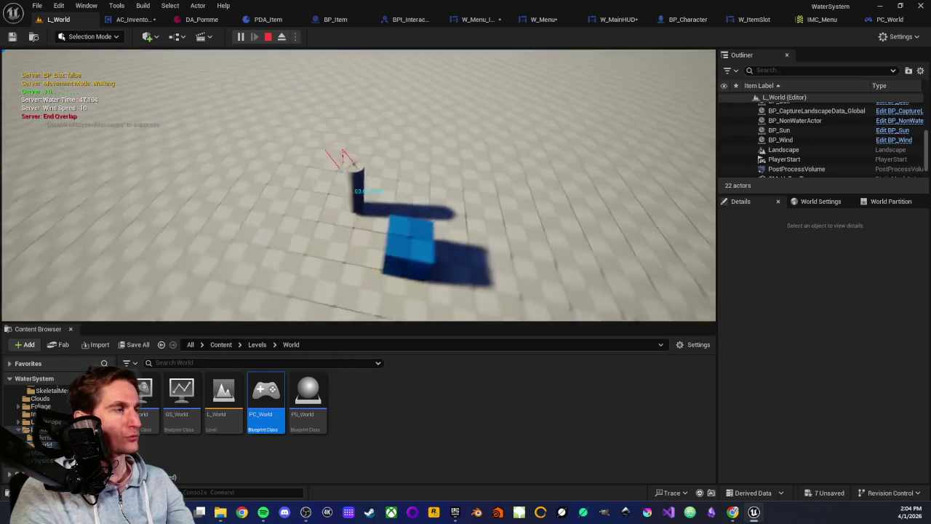
pyautogui.press('w')
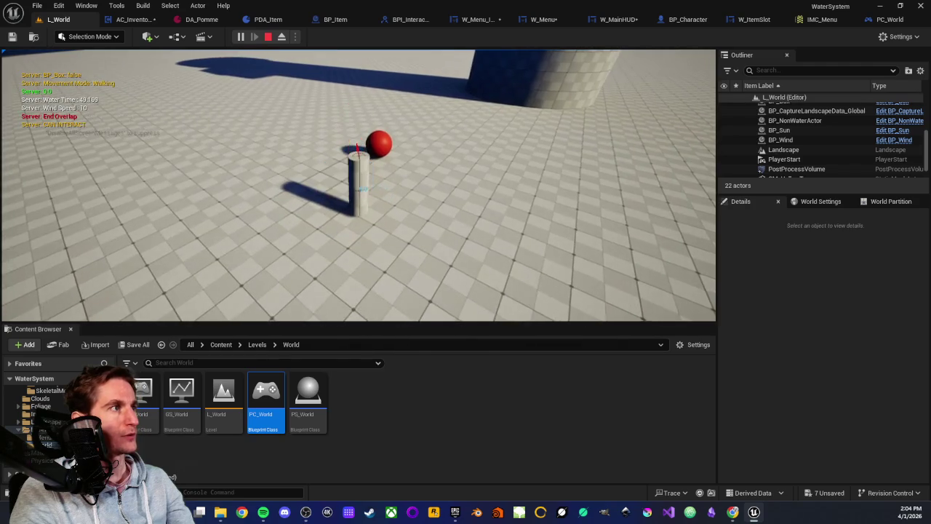
pyautogui.press('e')
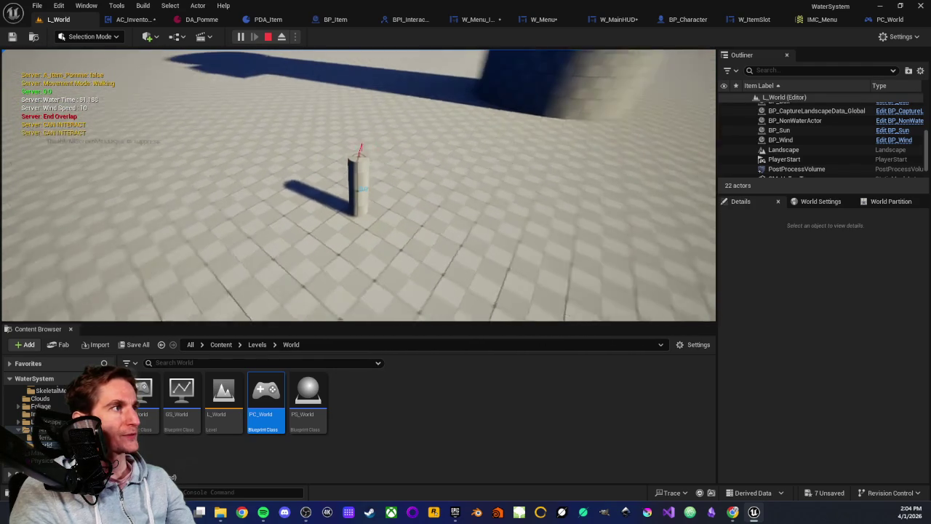
pyautogui.press('i')
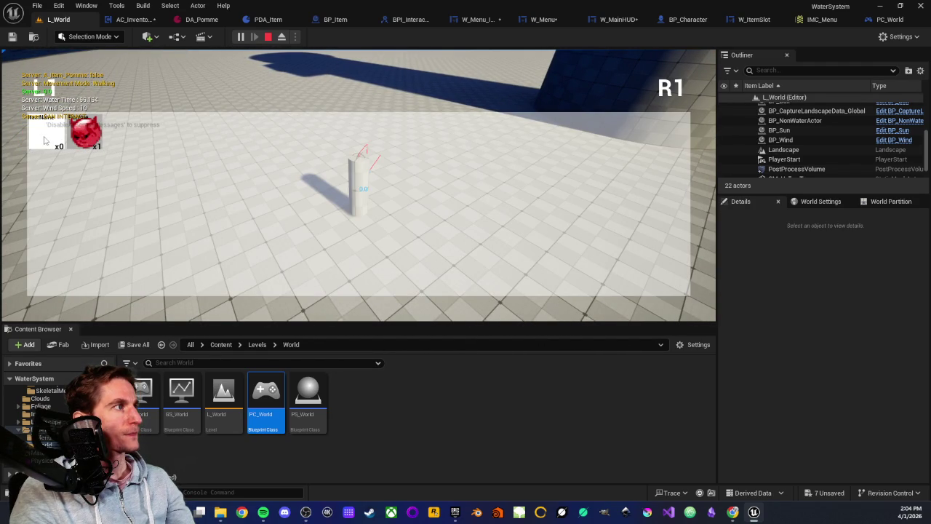
pyautogui.click(84, 139)
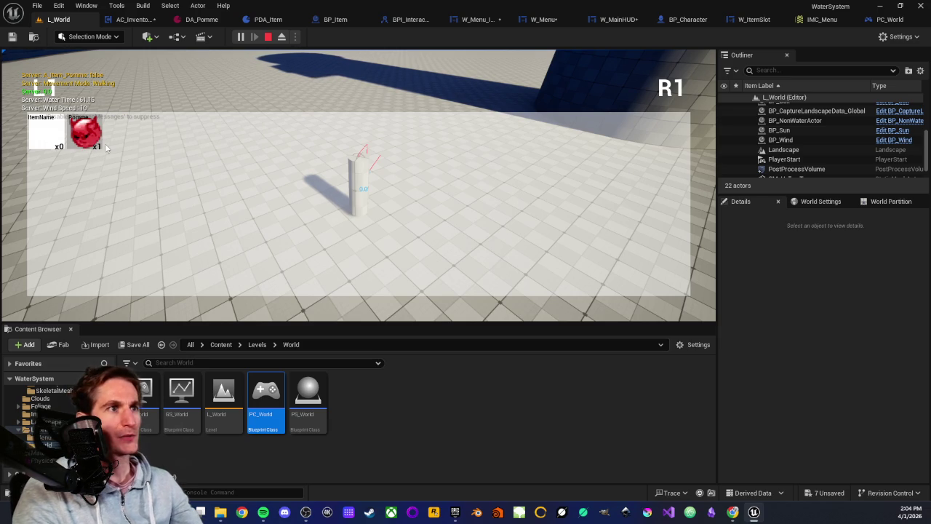
pyautogui.press('Escape')
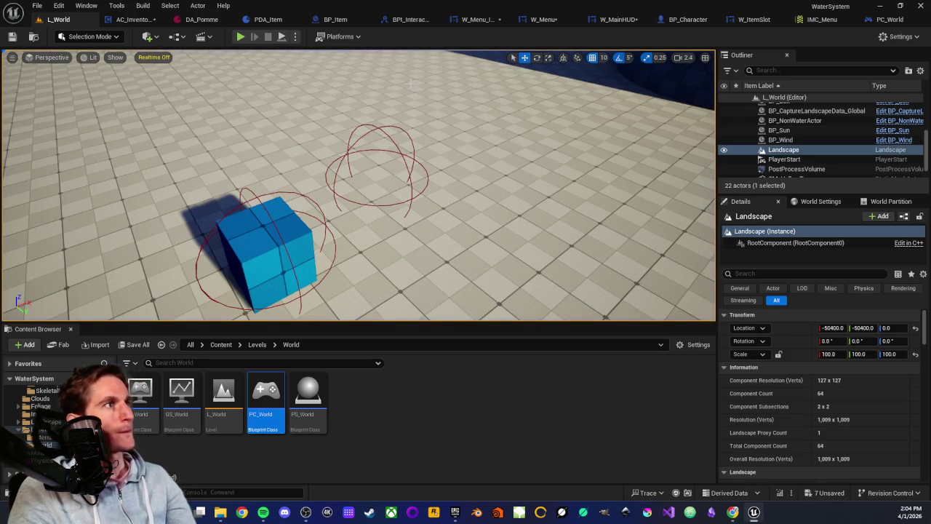
# - Open W_ItemSlot, review its class default focus settings, and go back to the Designer view
pyautogui.click(753, 20)
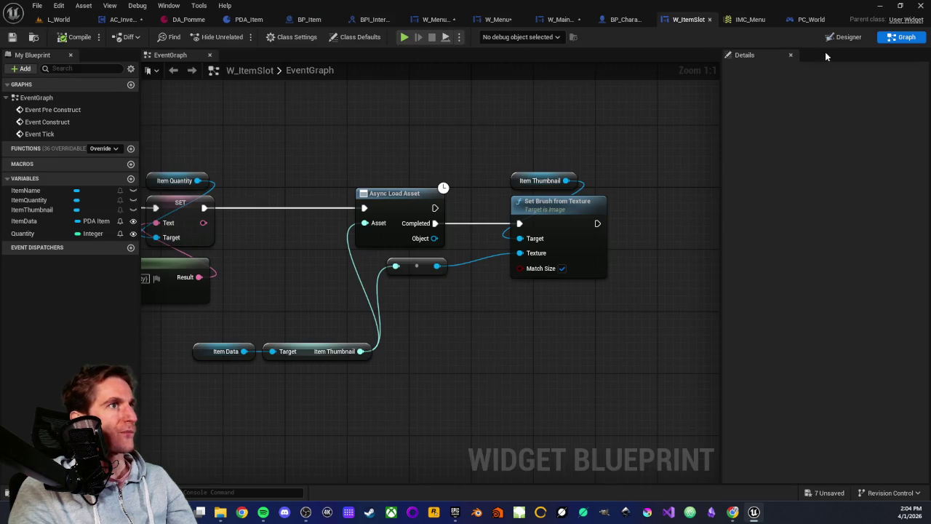
pyautogui.click(354, 37)
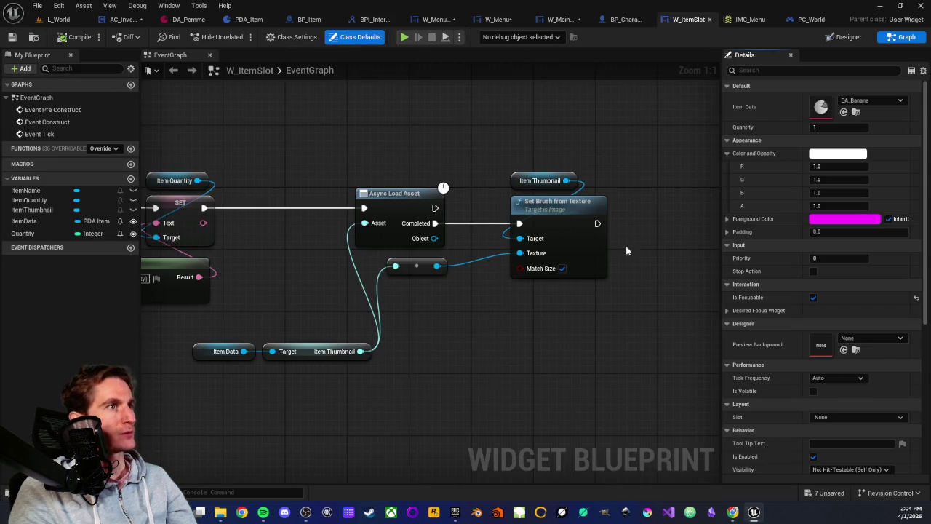
pyautogui.click(726, 311)
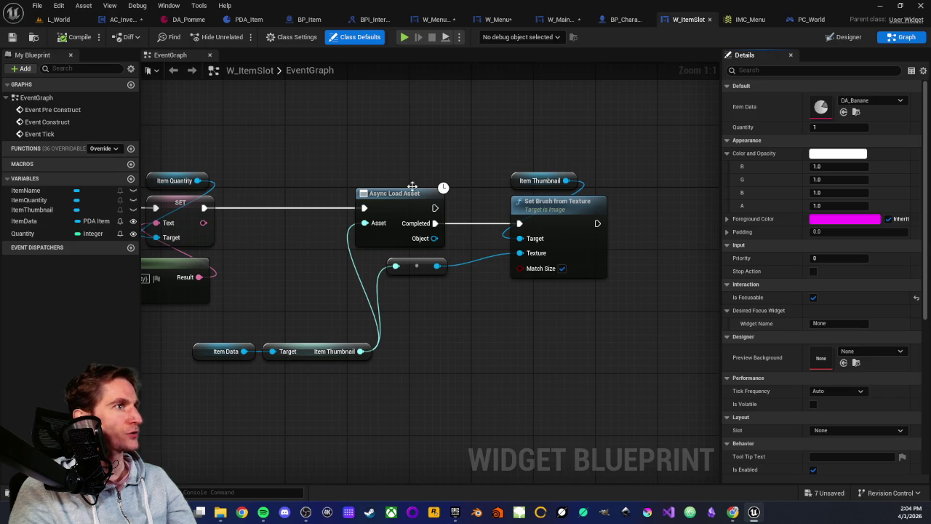
pyautogui.click(847, 37)
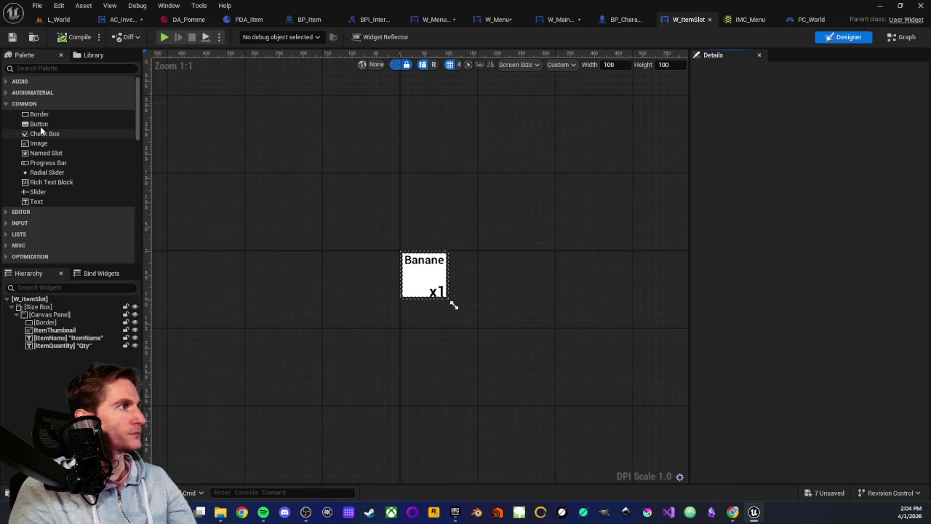
# - Search the Palette for Button and add one to the slot's Canvas Panel
pyautogui.click(71, 68)
pyautogui.write('inter')
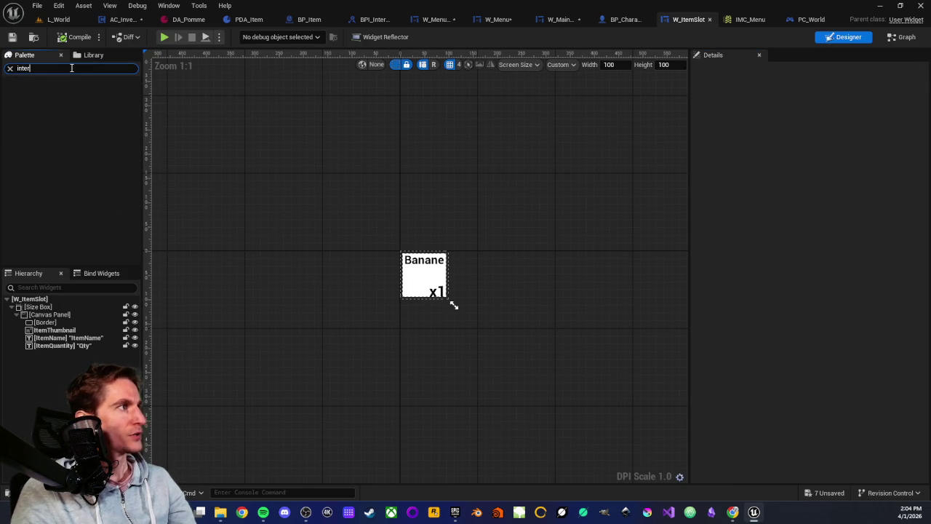
pyautogui.hotkey('ctrl', 'a')
pyautogui.press('BackSpace')
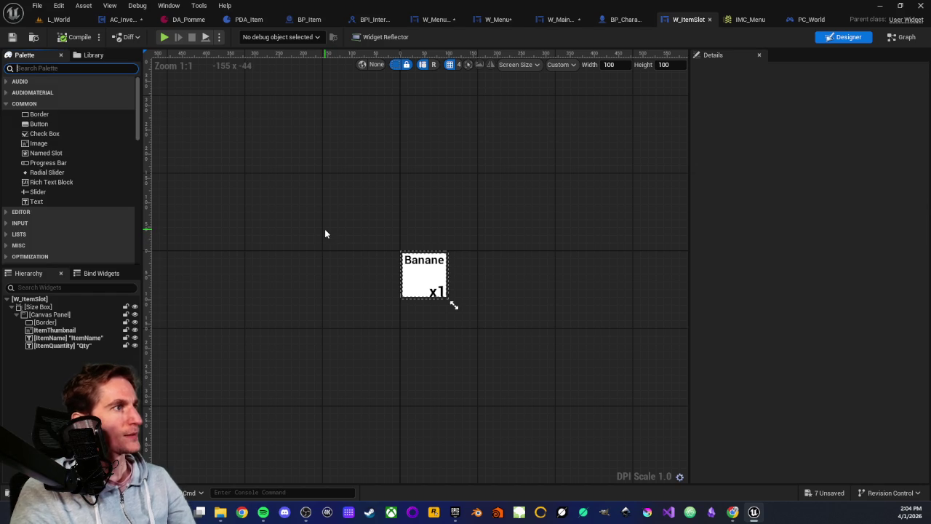
pyautogui.click(303, 211)
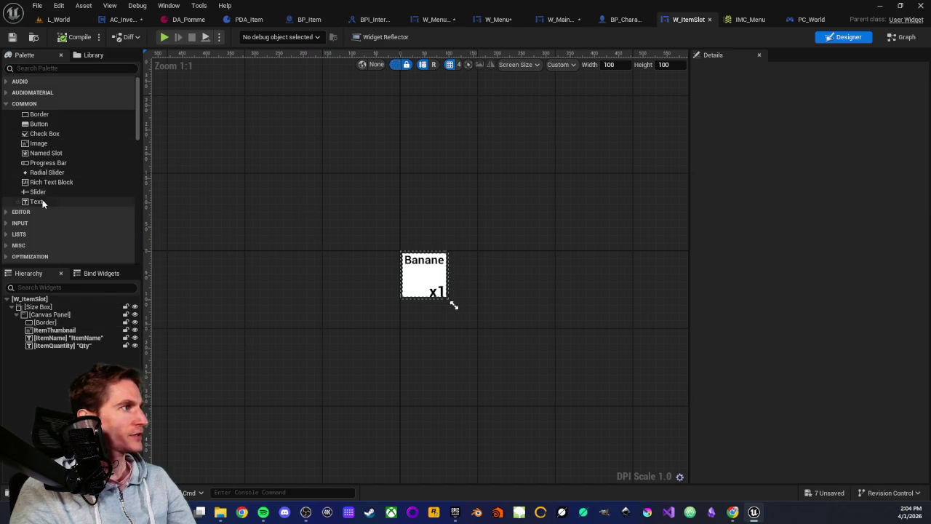
pyautogui.click(54, 68)
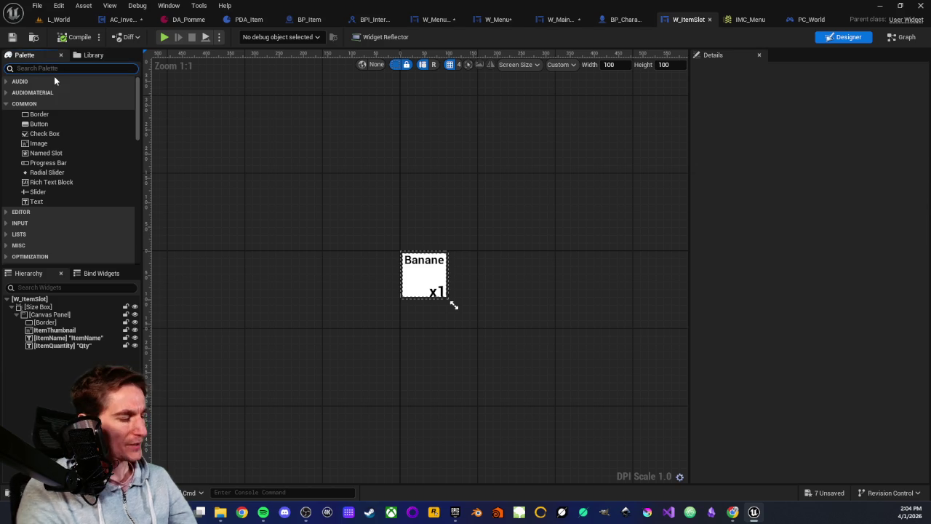
pyautogui.write('button')
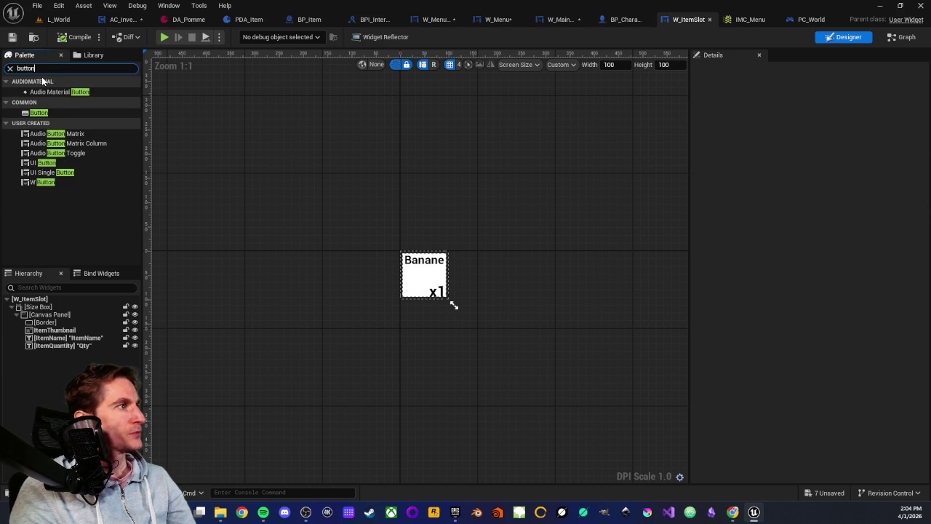
pyautogui.click(54, 114)
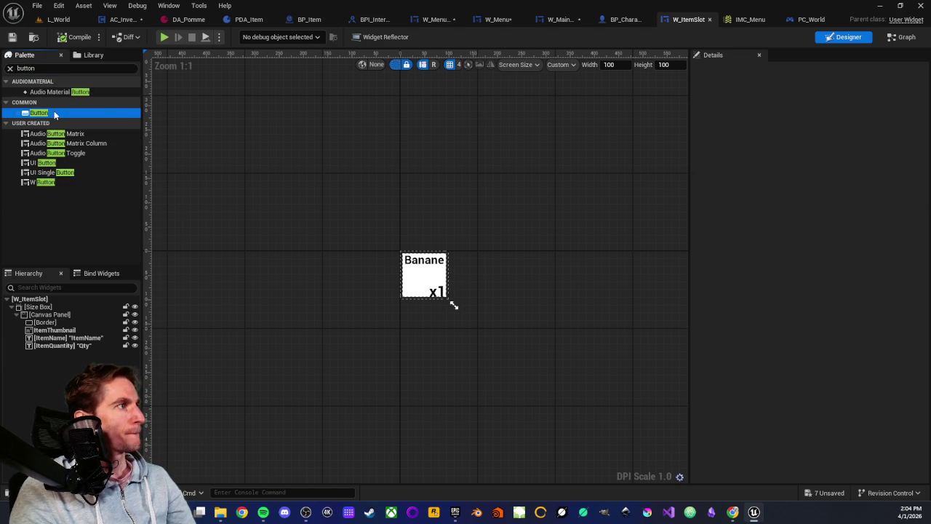
pyautogui.moveTo(51, 301); pyautogui.dragTo(44, 353)
# - Give the Button full-stretch anchors with all offsets set to 0
pyautogui.scroll(7, 386, 267)
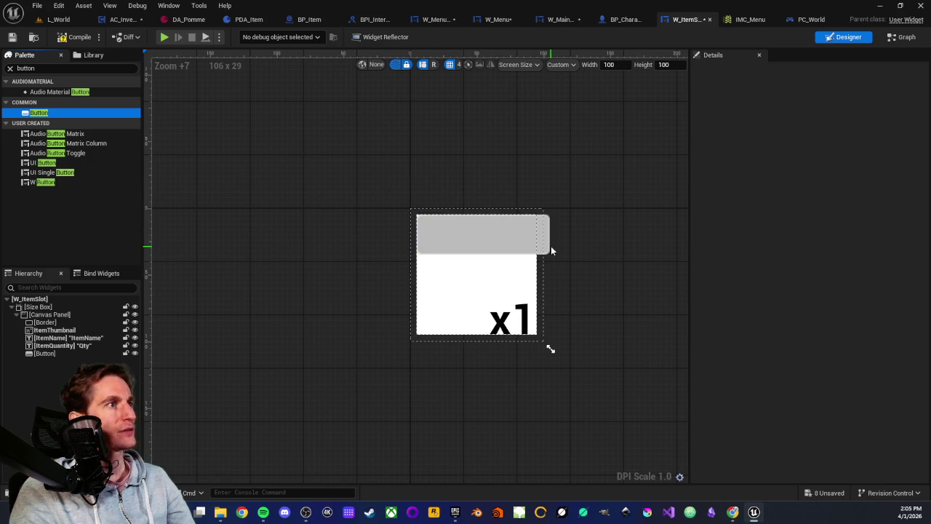
pyautogui.click(493, 235)
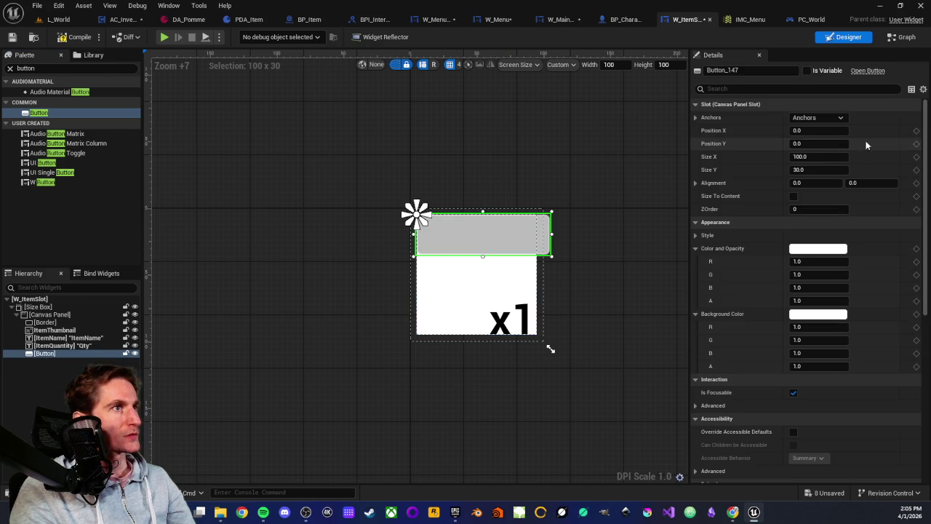
pyautogui.click(843, 117)
pyautogui.click(911, 246)
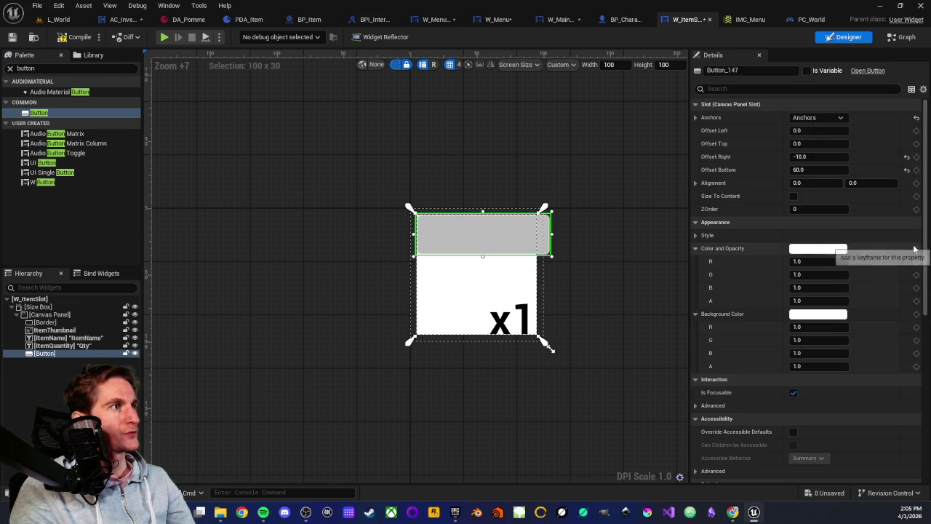
pyautogui.click(906, 170)
pyautogui.click(906, 156)
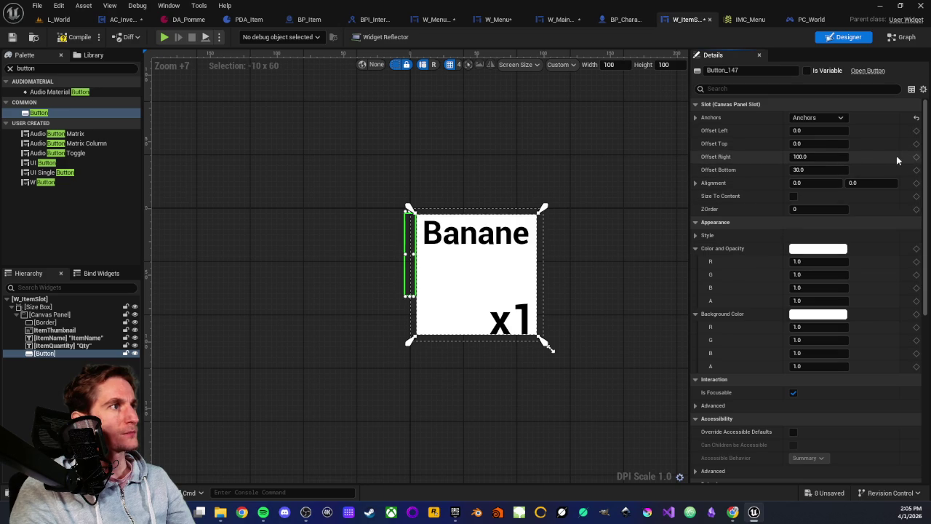
pyautogui.click(811, 157)
pyautogui.write('0')
pyautogui.press('Tab')
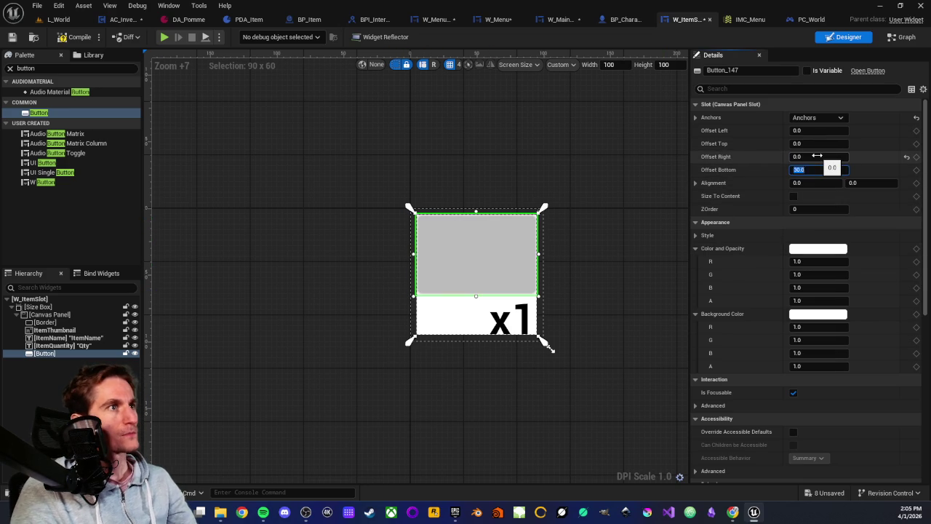
pyautogui.write('0')
pyautogui.press('Return')
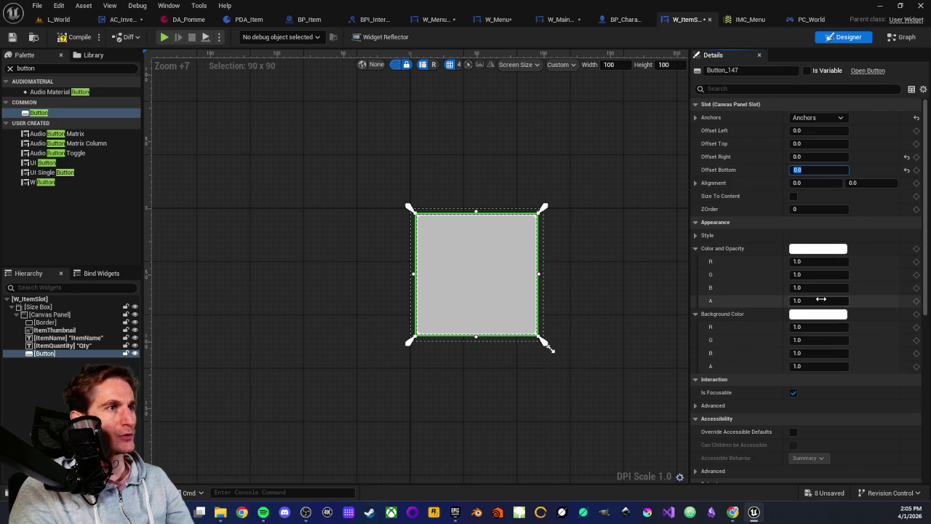
# - Set the Button's Background Color alpha to 0 so it is fully transparent
pyautogui.moveTo(833, 300)
pyautogui.mouseDown()
pyautogui.moveTo(807, 301)
pyautogui.moveTo(880, 301)
pyautogui.mouseUp()
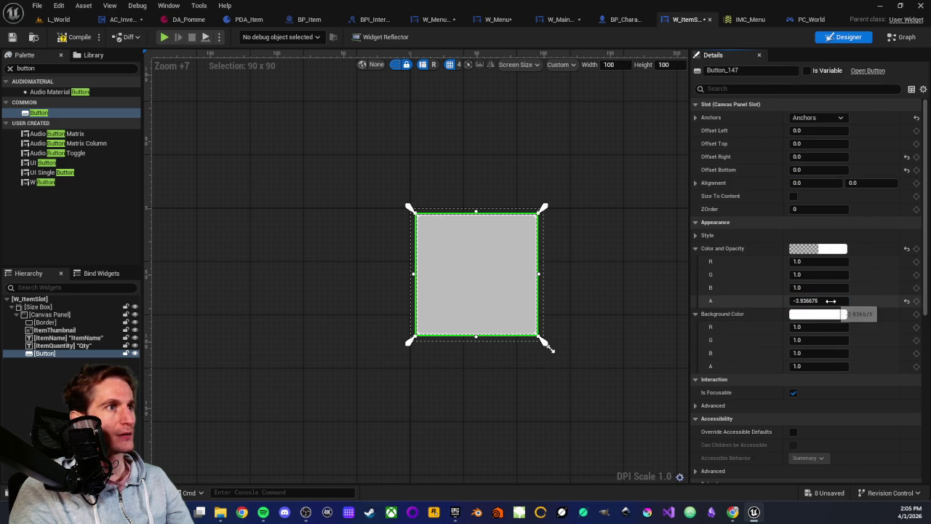
pyautogui.click(907, 300)
pyautogui.moveTo(827, 365); pyautogui.dragTo(819, 366)
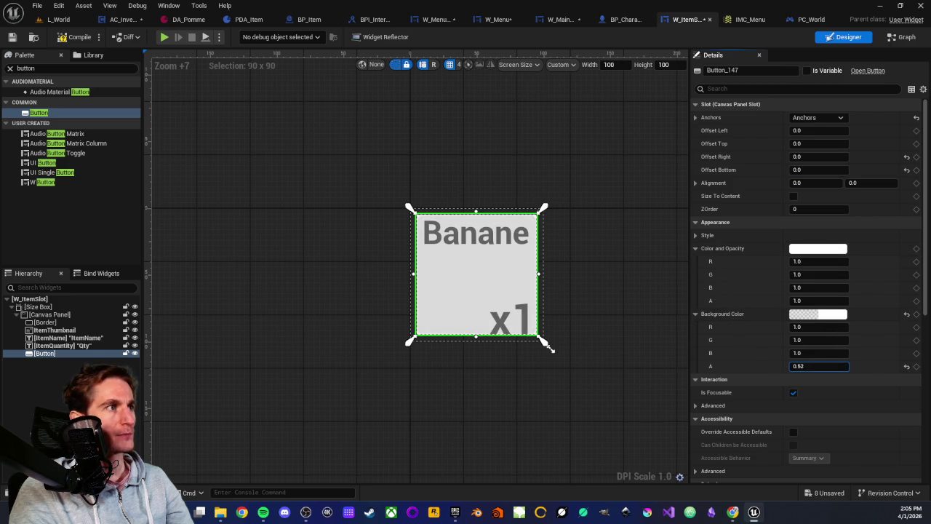
pyautogui.click(821, 366)
pyautogui.write('0')
pyautogui.press('Return')
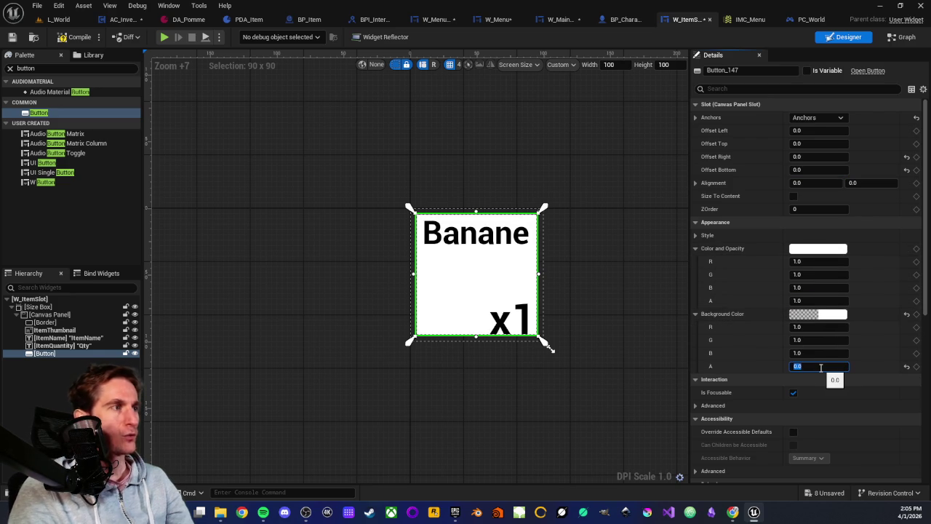
pyautogui.click(611, 286)
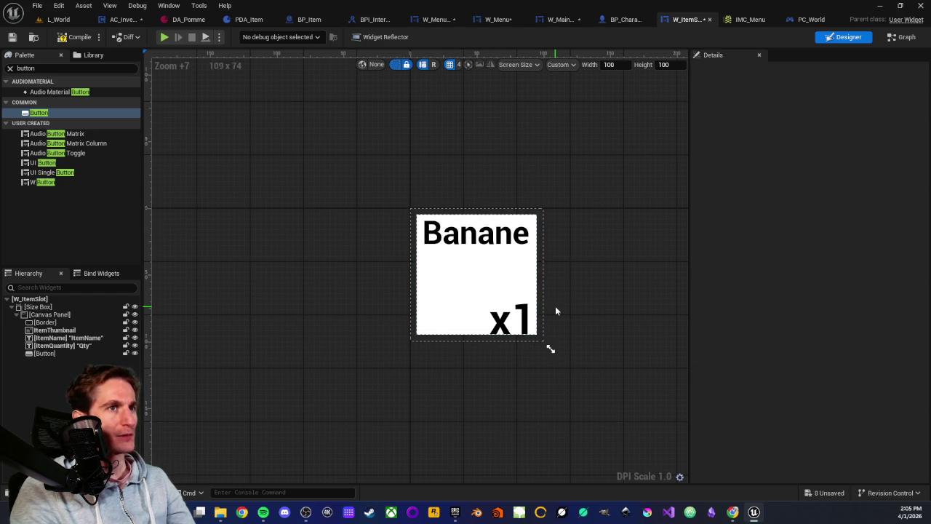
# - Mark Button_147 as Is Variable, compile W_ItemSlot, and add its On Clicked event
pyautogui.click(44, 352)
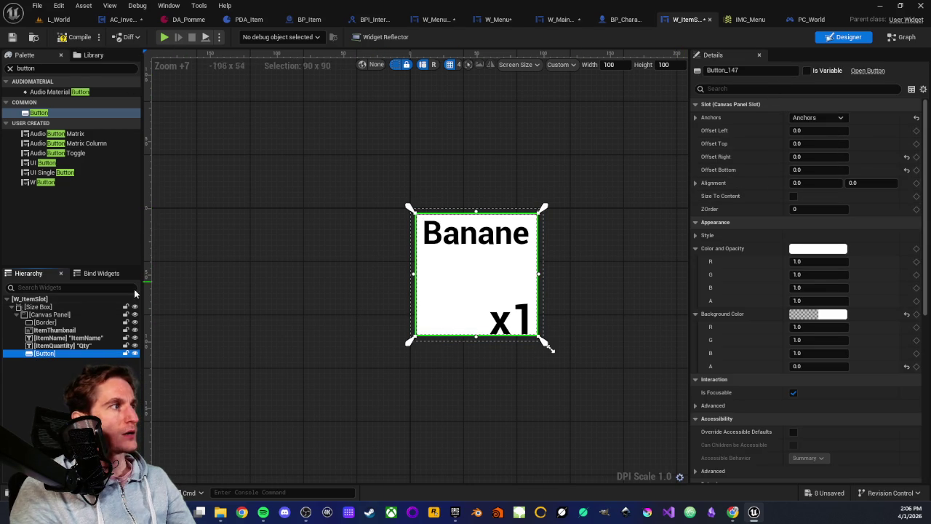
pyautogui.scroll(-10, 785, 356)
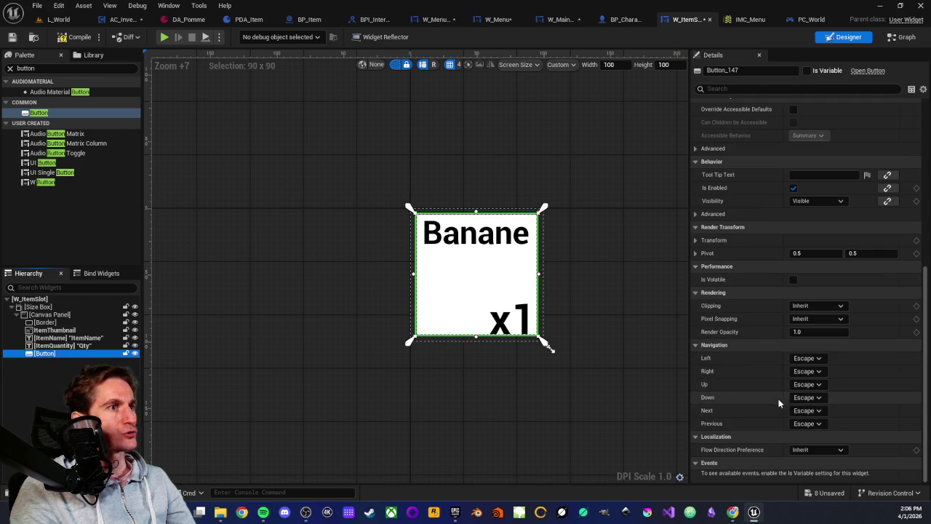
pyautogui.scroll(10, 757, 442)
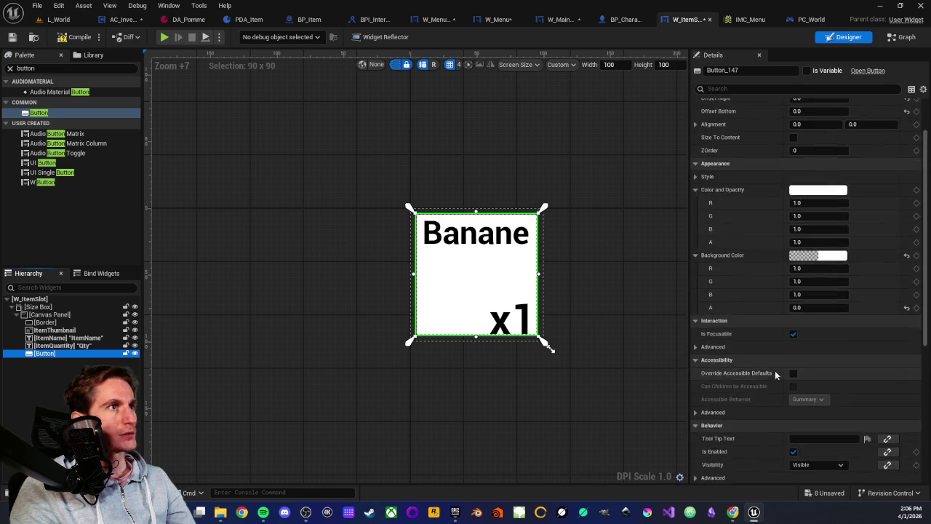
pyautogui.click(807, 72)
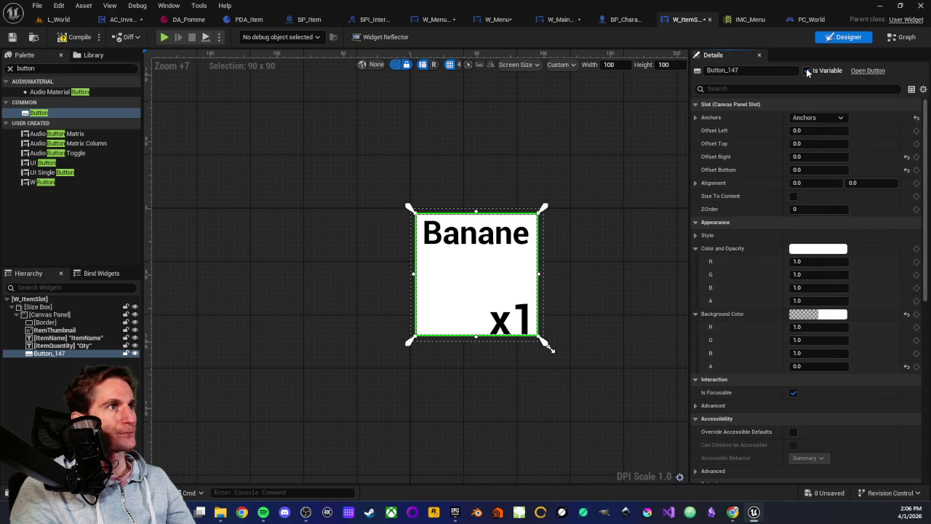
pyautogui.scroll(-10, 783, 323)
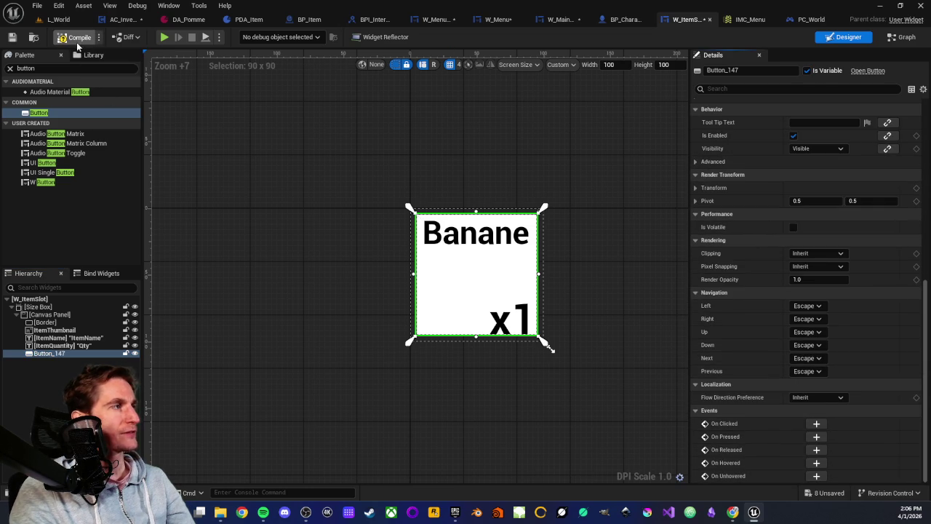
pyautogui.click(12, 37)
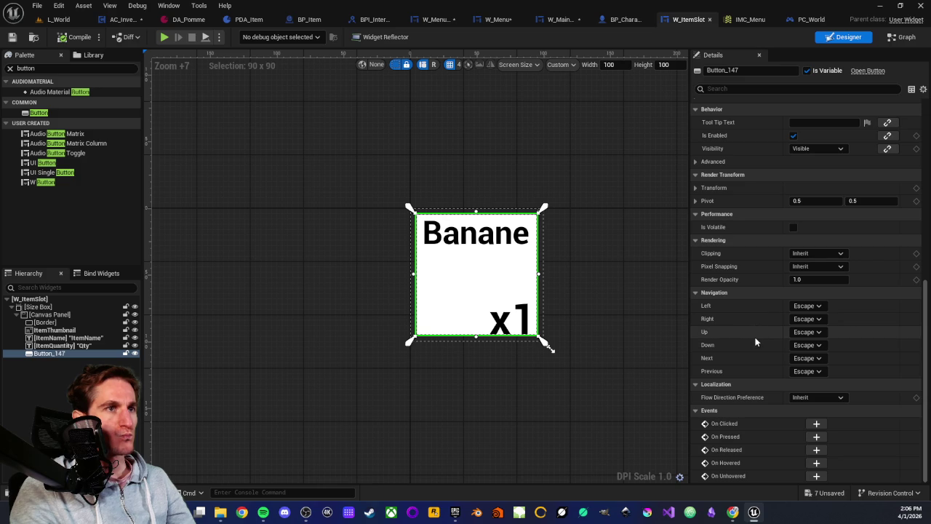
pyautogui.click(816, 425)
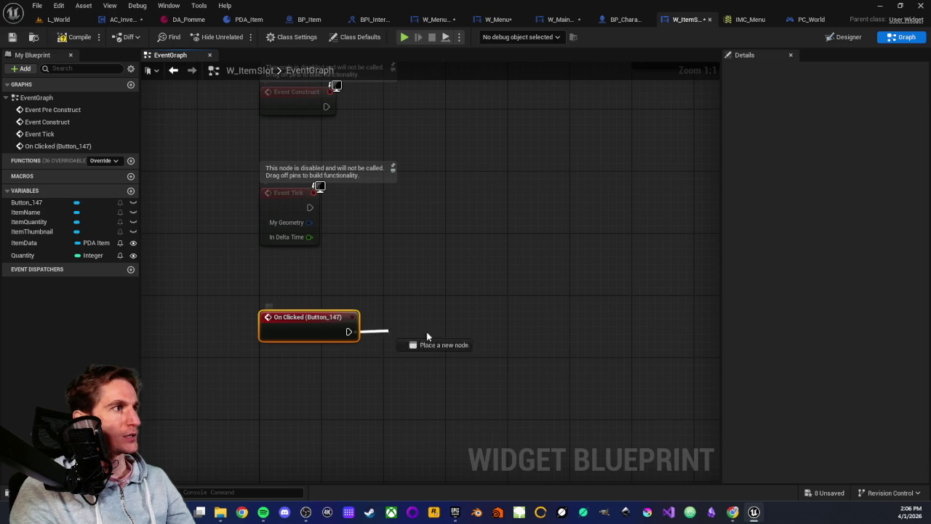
# - Add a Print String node after On Clicked (Button_147) that prints 'CLICK'
pyautogui.moveTo(348, 331); pyautogui.dragTo(571, 349)
pyautogui.write('pri')
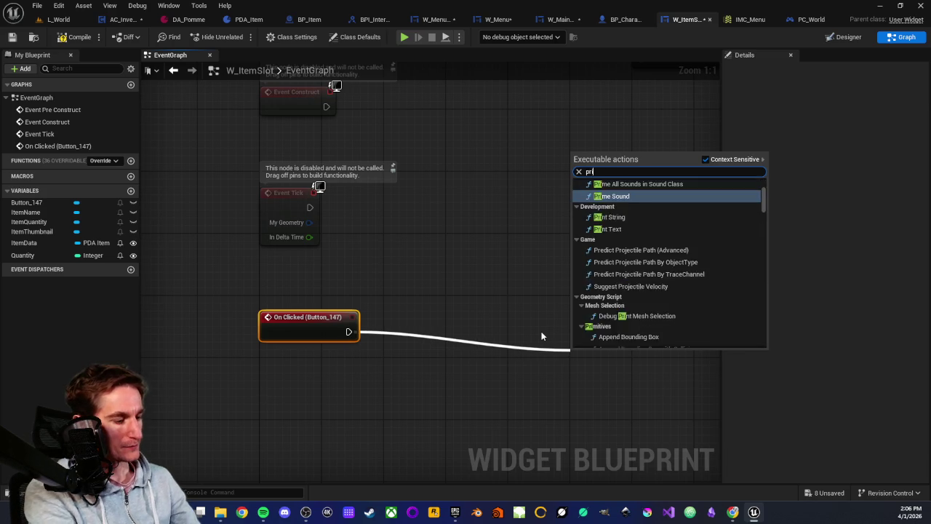
pyautogui.write('nt')
pyautogui.press('Return')
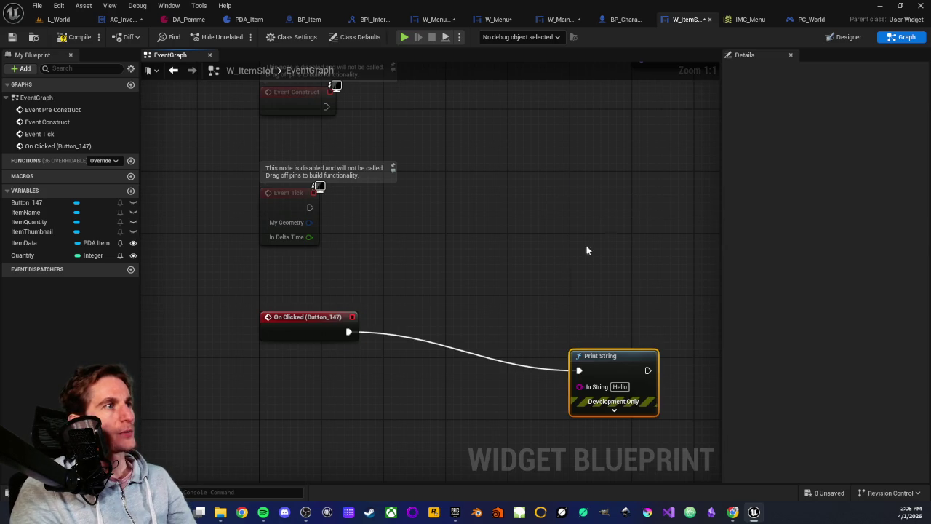
pyautogui.moveTo(592, 359)
pyautogui.mouseDown()
pyautogui.moveTo(504, 322)
pyautogui.moveTo(467, 320)
pyautogui.mouseUp()
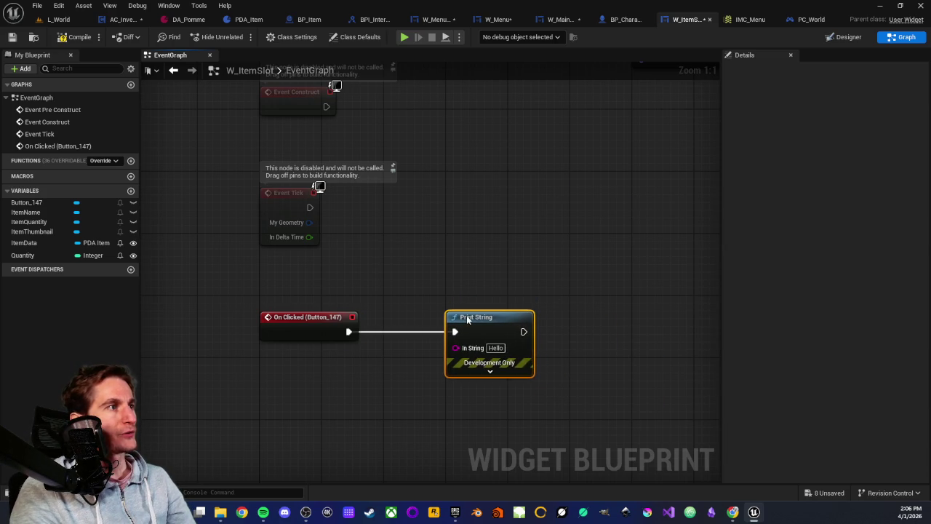
pyautogui.doubleClick(495, 348)
pyautogui.write('CLICK')
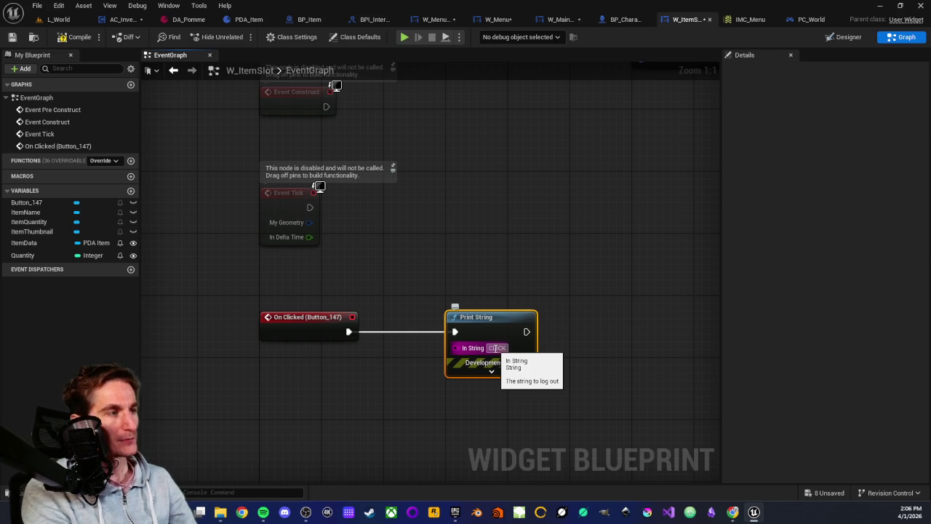
# - Set the Print String text colour to red and duration to 5.0, then compile and save
pyautogui.click(491, 369)
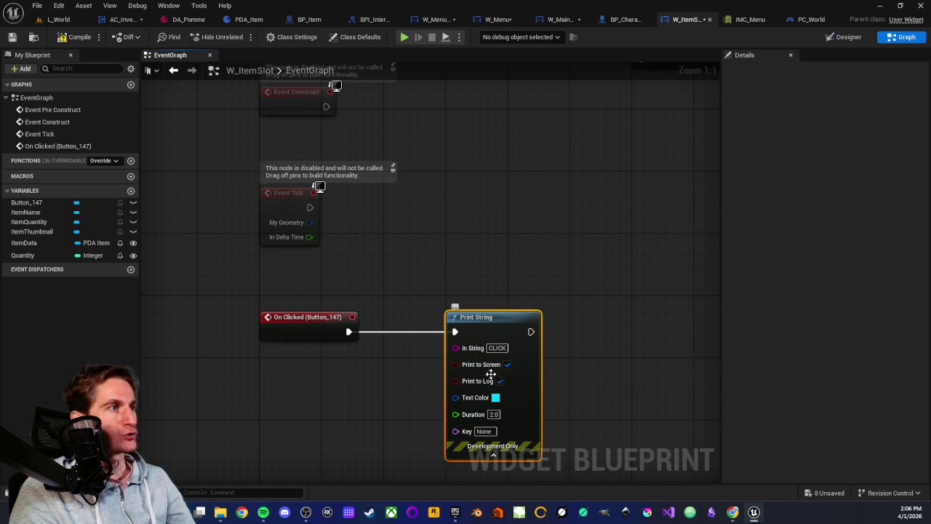
pyautogui.click(496, 397)
pyautogui.moveTo(565, 338); pyautogui.dragTo(619, 328)
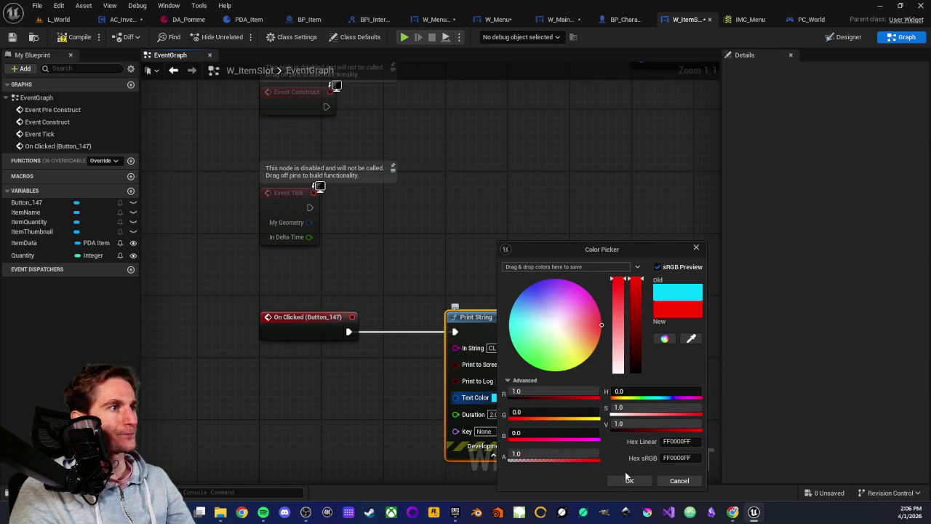
pyautogui.click(630, 480)
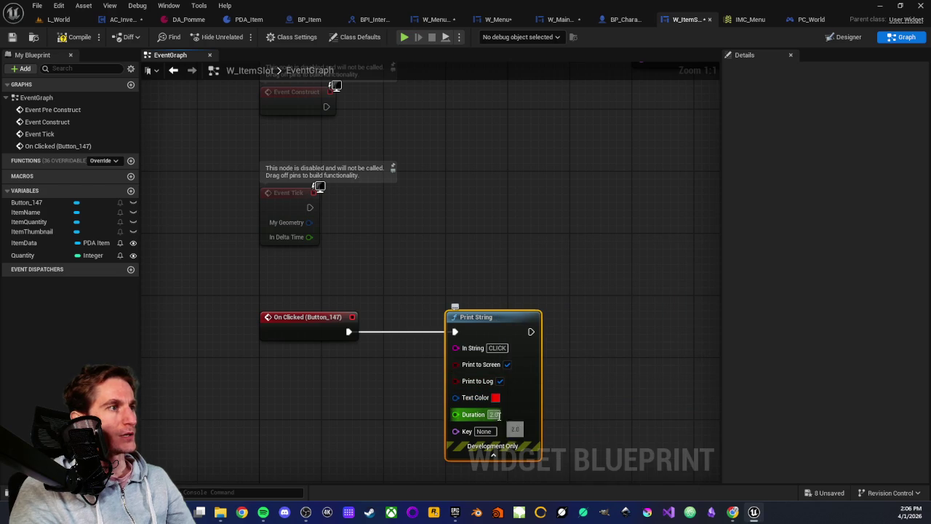
pyautogui.write('5')
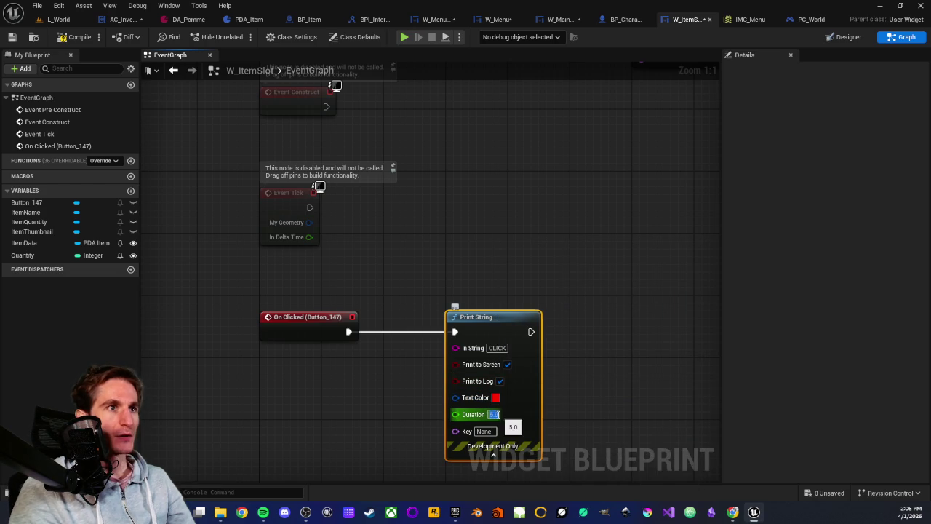
pyautogui.press('Return')
pyautogui.click(340, 370)
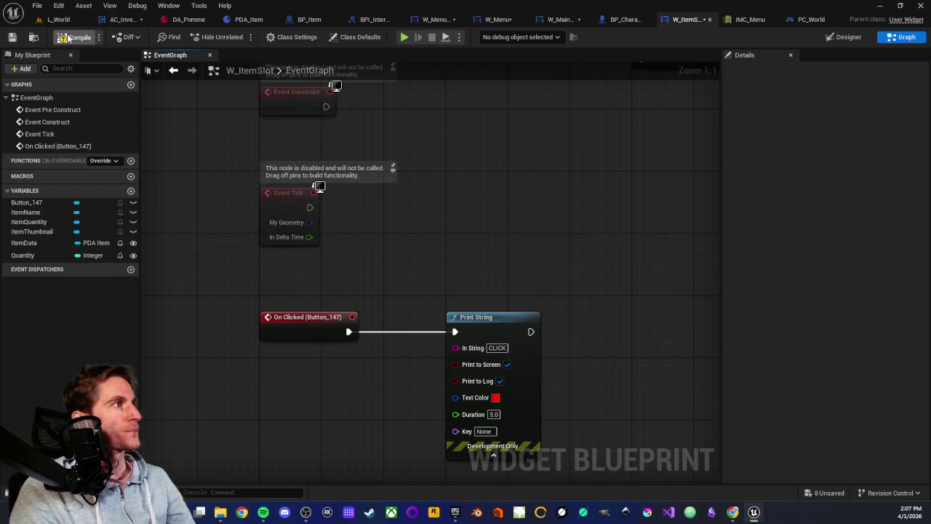
pyautogui.click(11, 37)
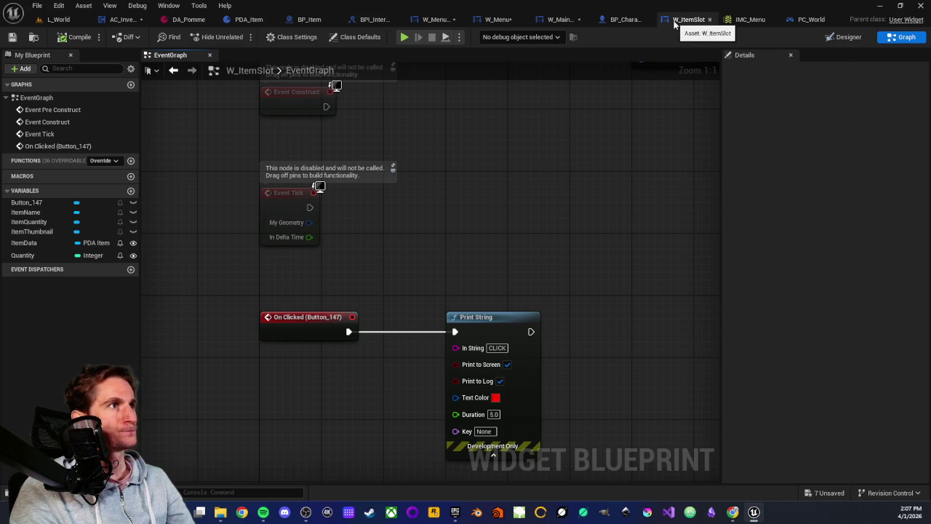
# - Uncheck Is Focusable in W_ItemSlot's Class Defaults, then compile and save
pyautogui.click(353, 37)
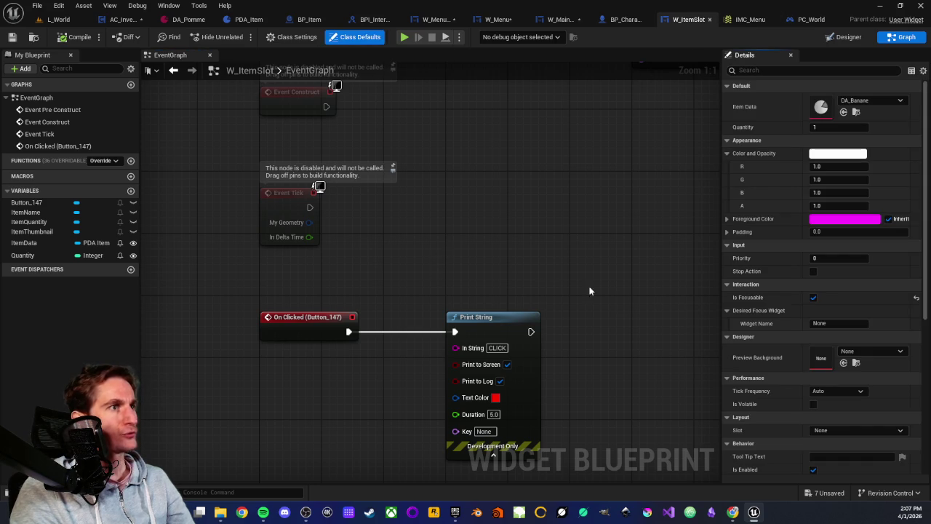
pyautogui.click(810, 296)
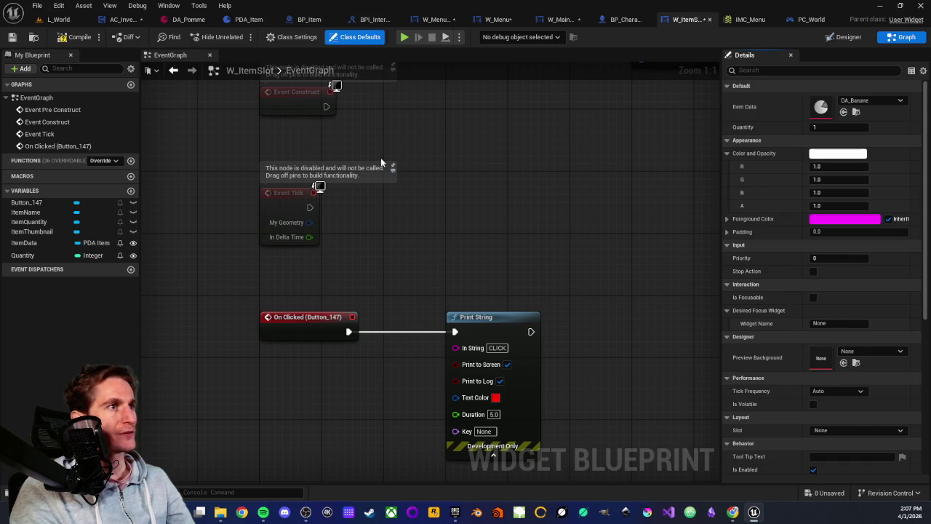
pyautogui.click(64, 37)
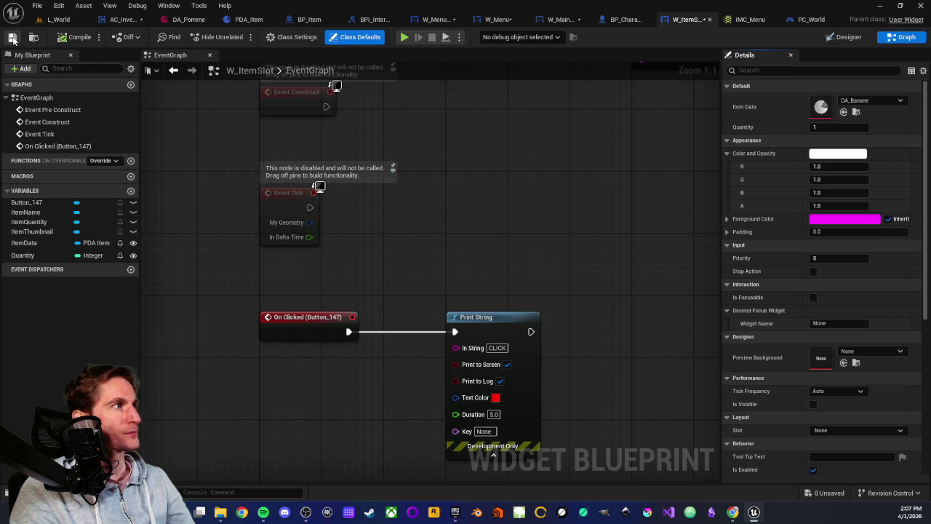
pyautogui.click(12, 37)
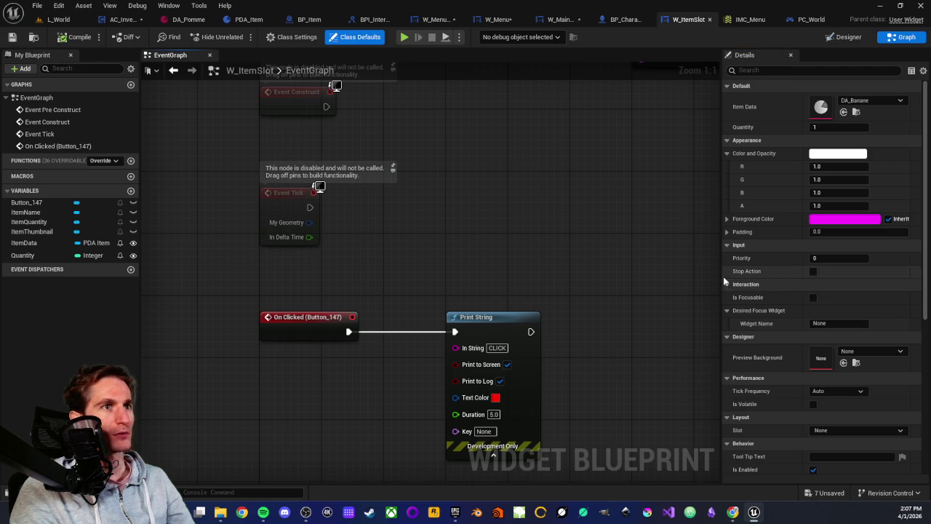
# - Play L_World from the viewport spot, open the menu with Tab, then stop the session
pyautogui.click(51, 20)
pyautogui.moveTo(293, 193); pyautogui.dragTo(341, 218)
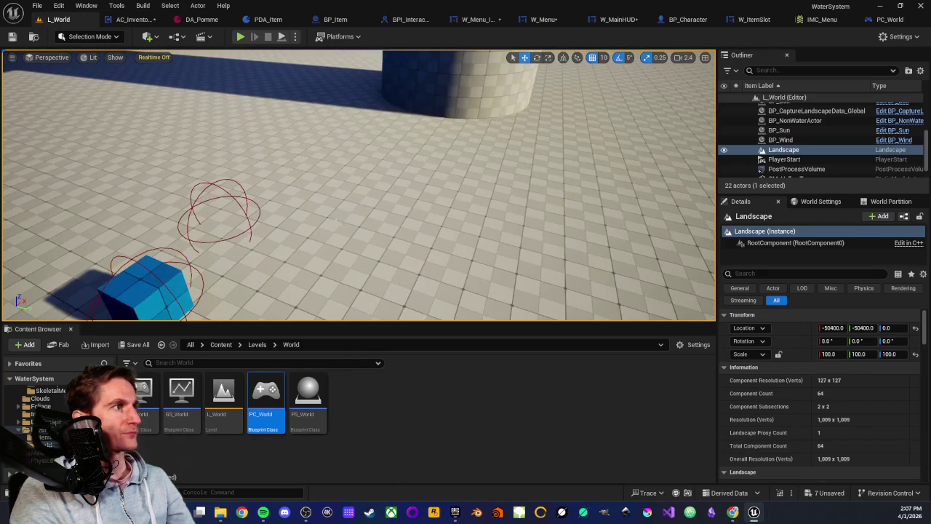
pyautogui.rightClick(345, 244)
pyautogui.click(378, 491)
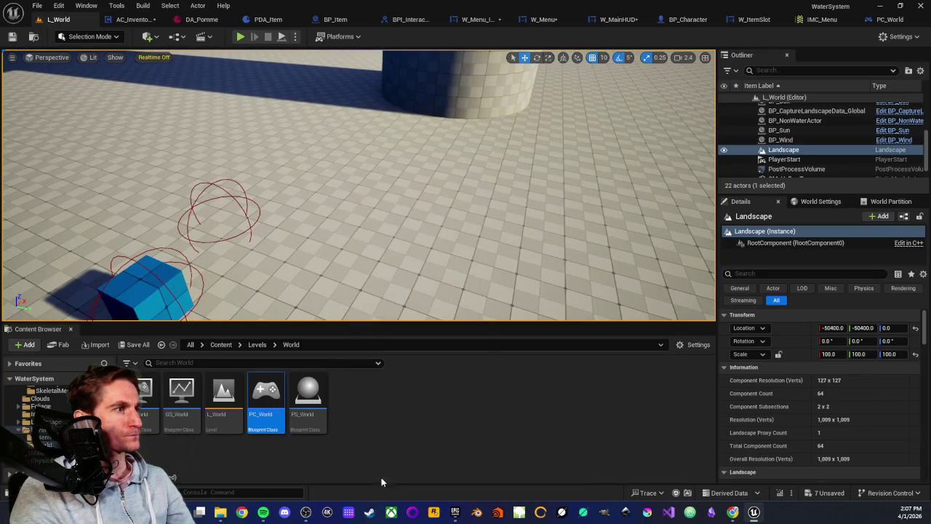
pyautogui.click(407, 204)
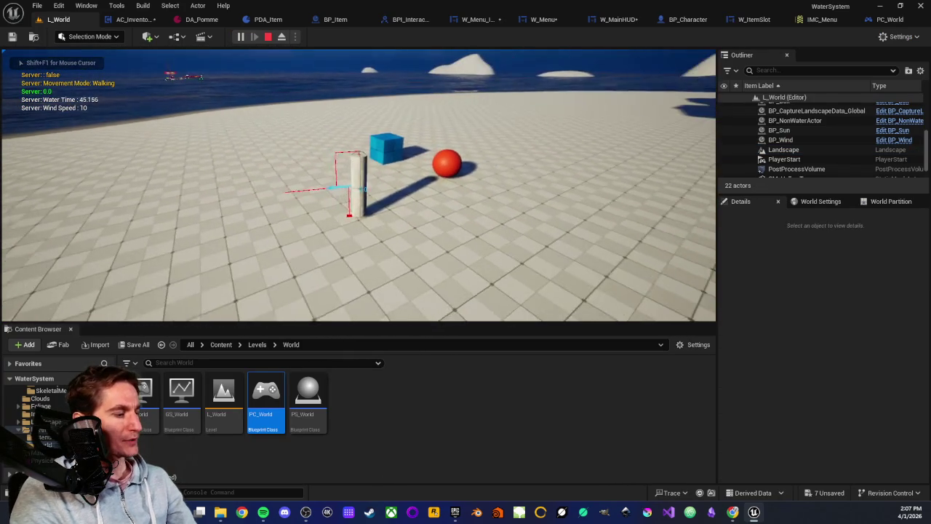
pyautogui.press('Tab')
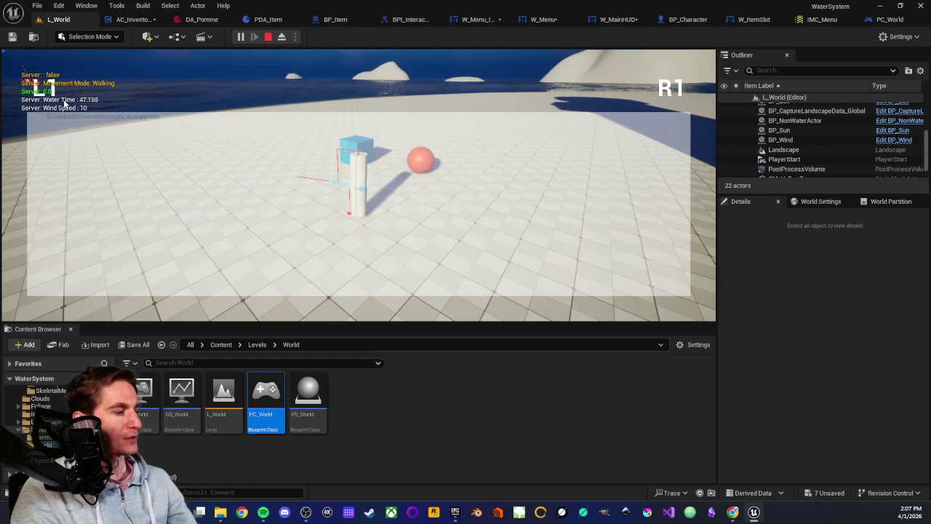
pyautogui.press('Escape')
# - Play from here again, pick up the Pomme item with E, and open the inventory with Tab
pyautogui.rightClick(320, 186)
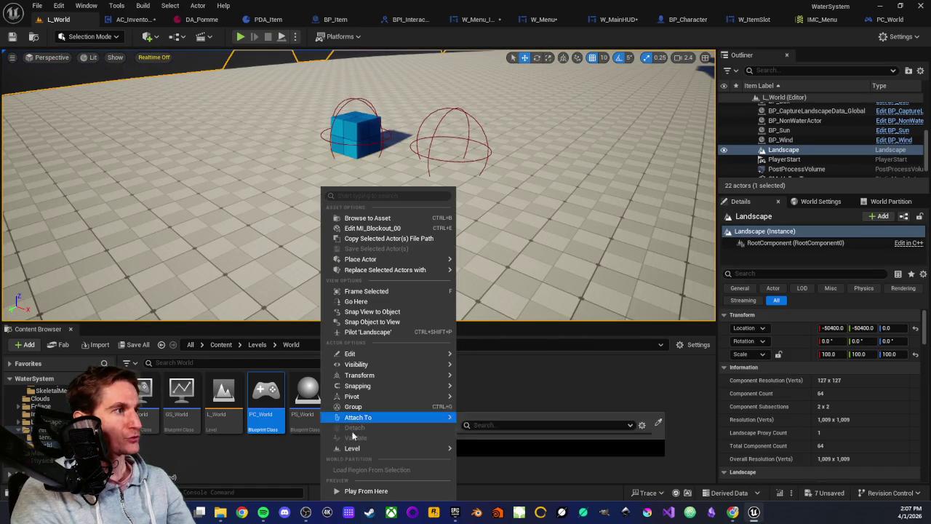
pyautogui.click(354, 491)
pyautogui.click(358, 185)
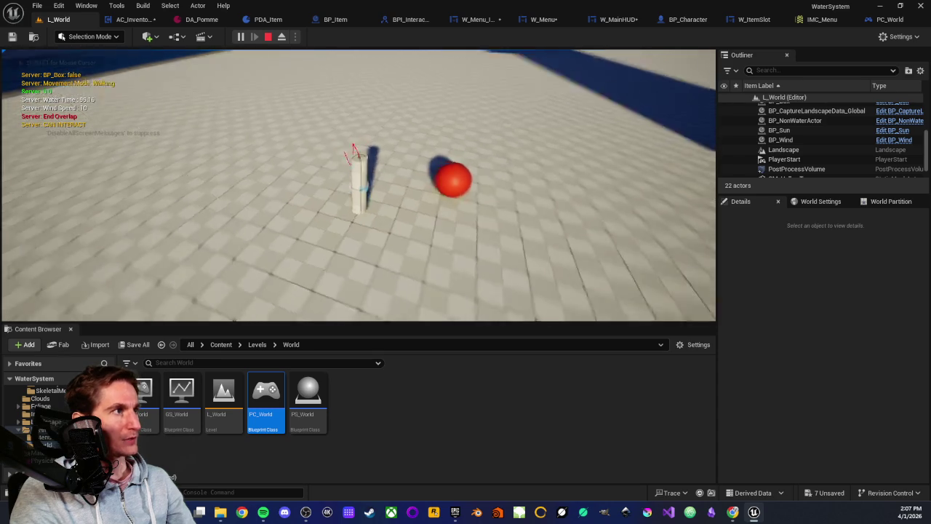
pyautogui.press('e')
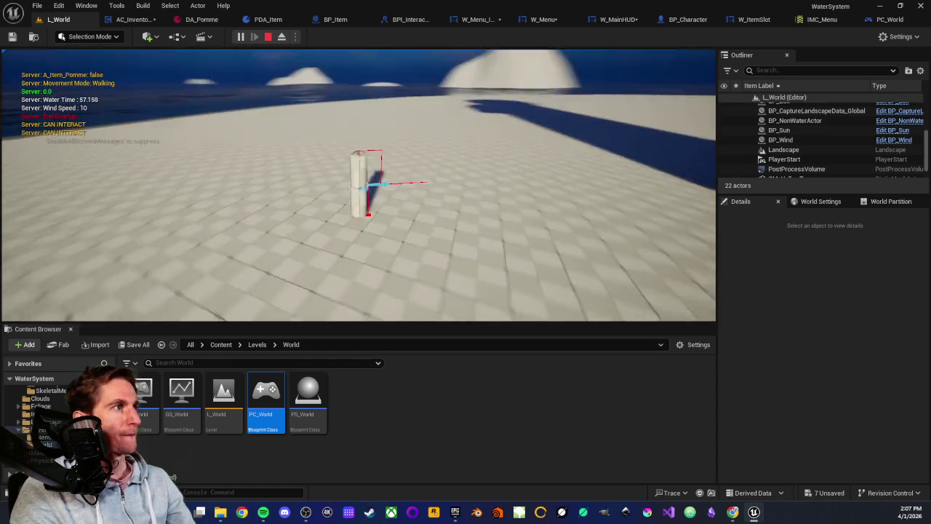
pyautogui.press('Tab')
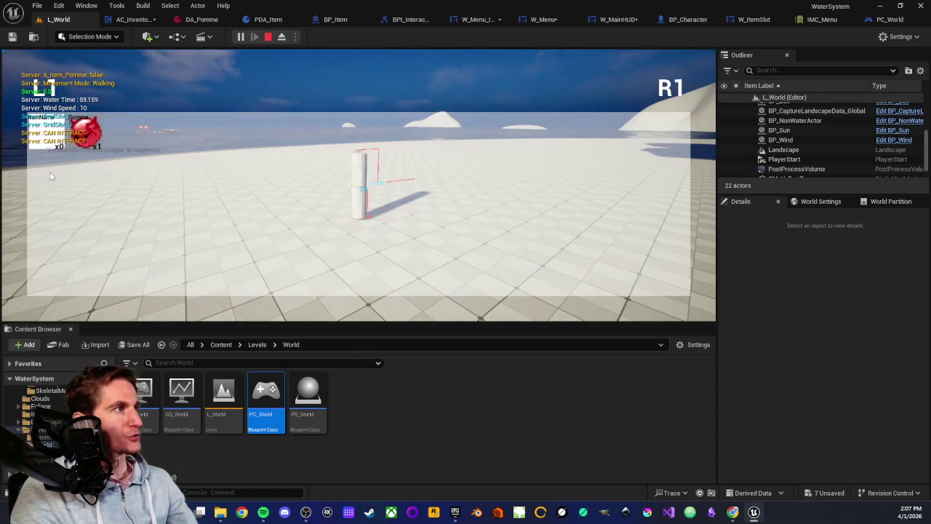
# - Click the Pomme and empty inventory slots repeatedly to trigger the red CLICK prints
pyautogui.click(92, 140)
pyautogui.click(54, 136)
pyautogui.click(54, 136)
pyautogui.click(94, 137)
pyautogui.click(94, 137)
pyautogui.click(94, 137)
pyautogui.click(95, 136)
pyautogui.click(92, 137)
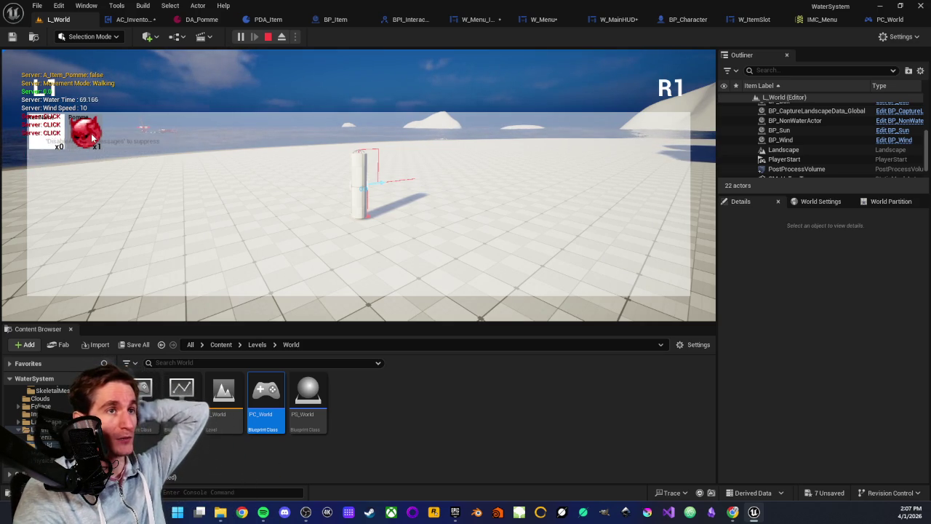
pyautogui.click(82, 134)
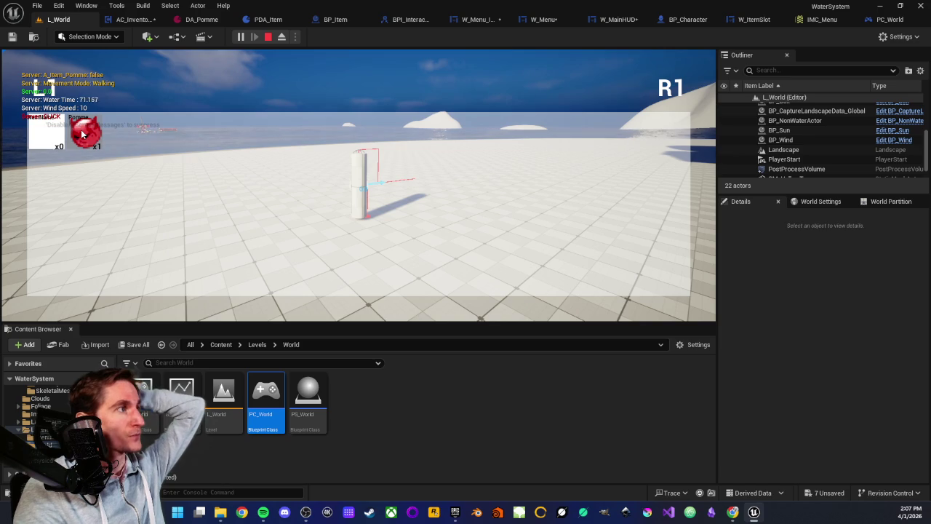
pyautogui.click(82, 134)
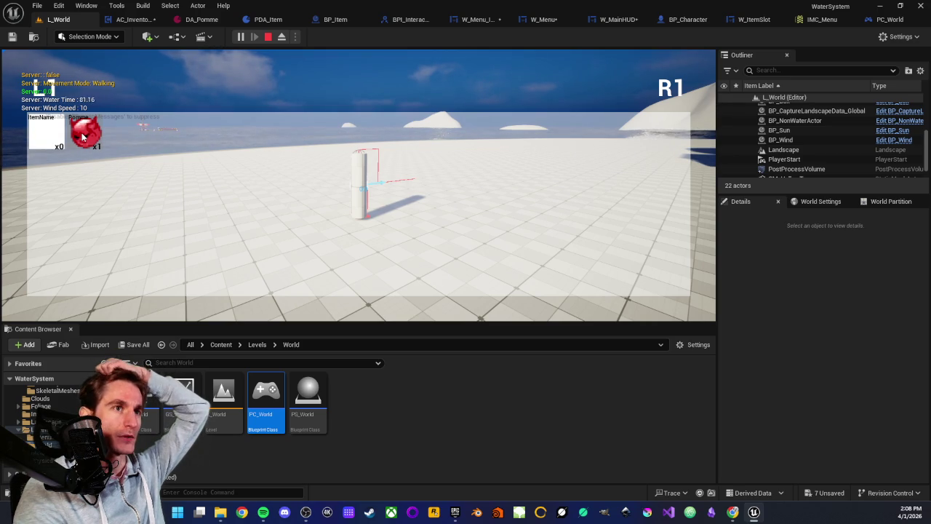
# - Keep clicking the inventory slots, also while holding the gamepad, checking the client and server CLICK output
pyautogui.click(85, 136)
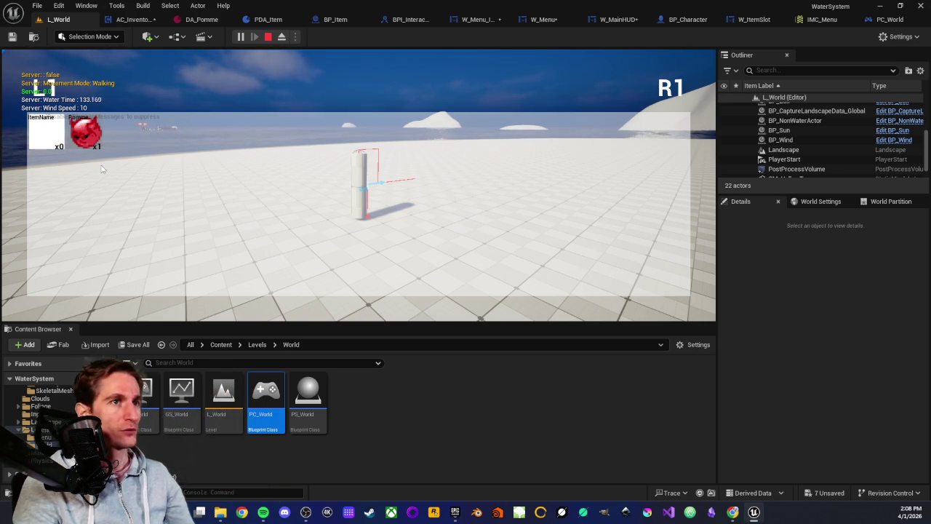
pyautogui.click(164, 207)
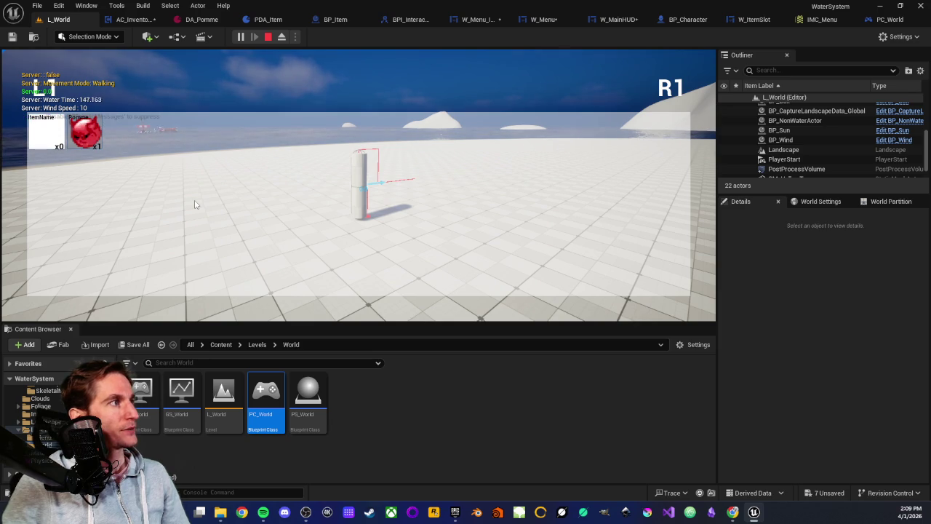
pyautogui.click(194, 204)
pyautogui.click(194, 204)
pyautogui.click(195, 205)
pyautogui.click(194, 205)
pyautogui.click(194, 204)
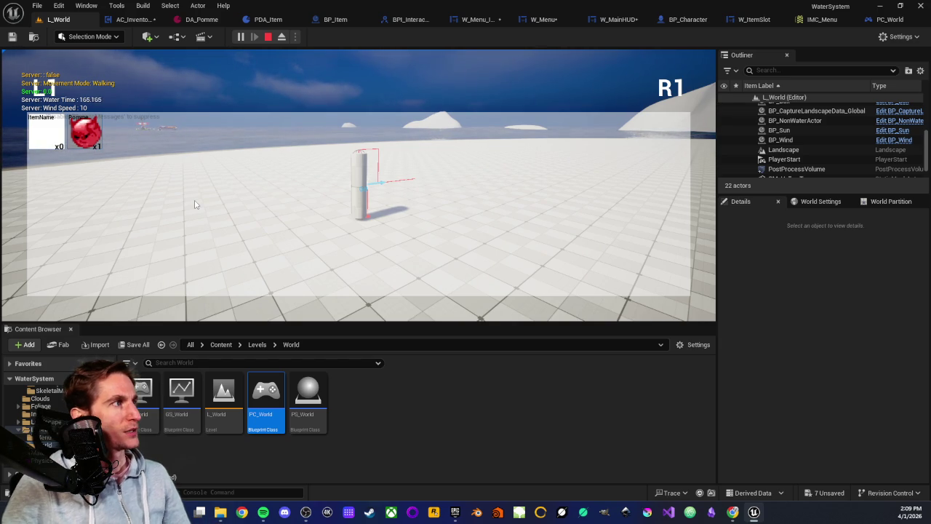
pyautogui.click(195, 205)
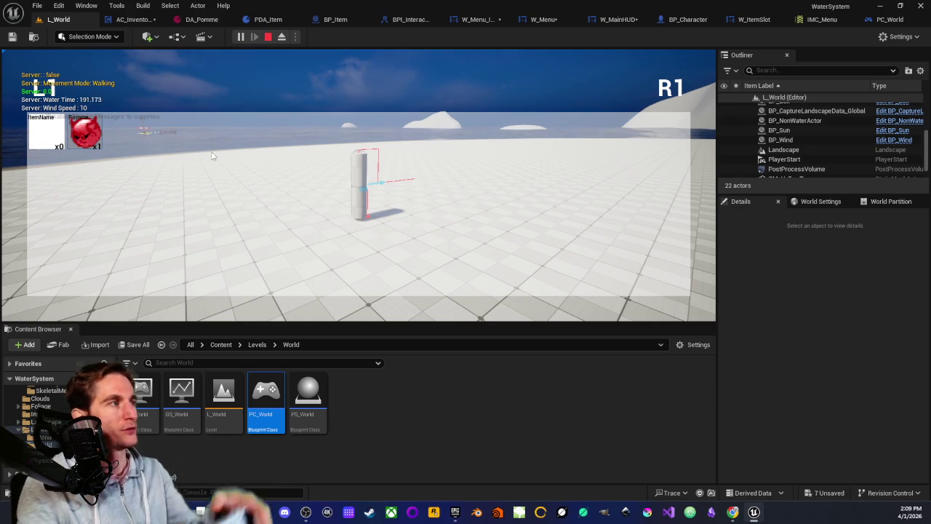
pyautogui.click(94, 143)
pyautogui.click(76, 133)
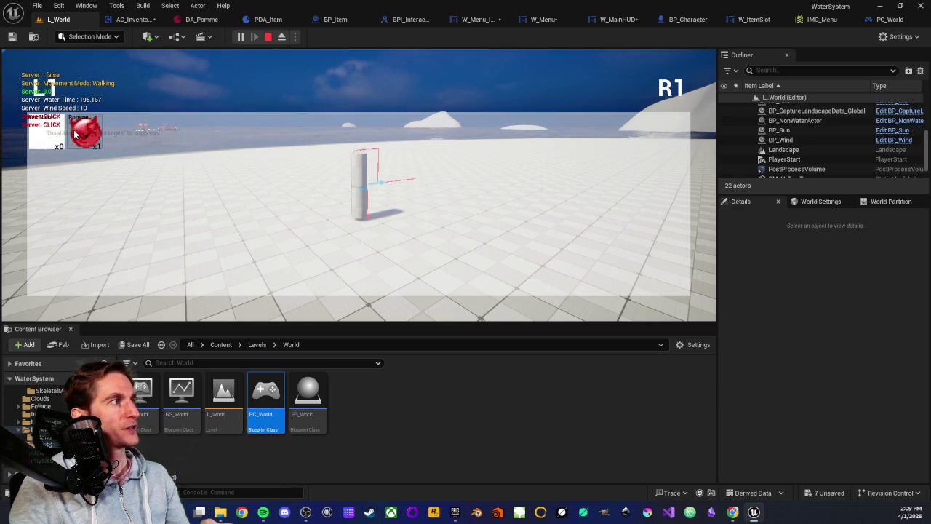
pyautogui.click(60, 133)
pyautogui.click(49, 140)
pyautogui.click(49, 140)
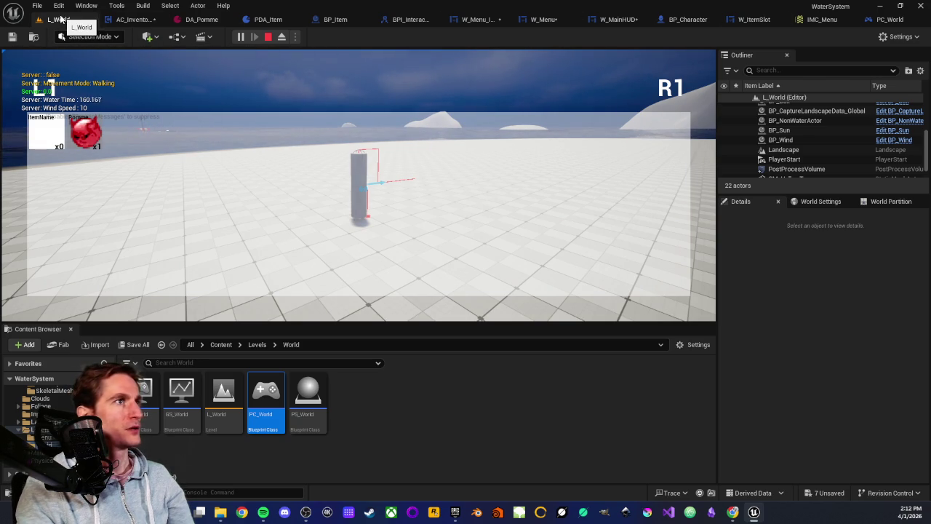
pyautogui.click(865, 22)
pyautogui.middleClick(796, 19)
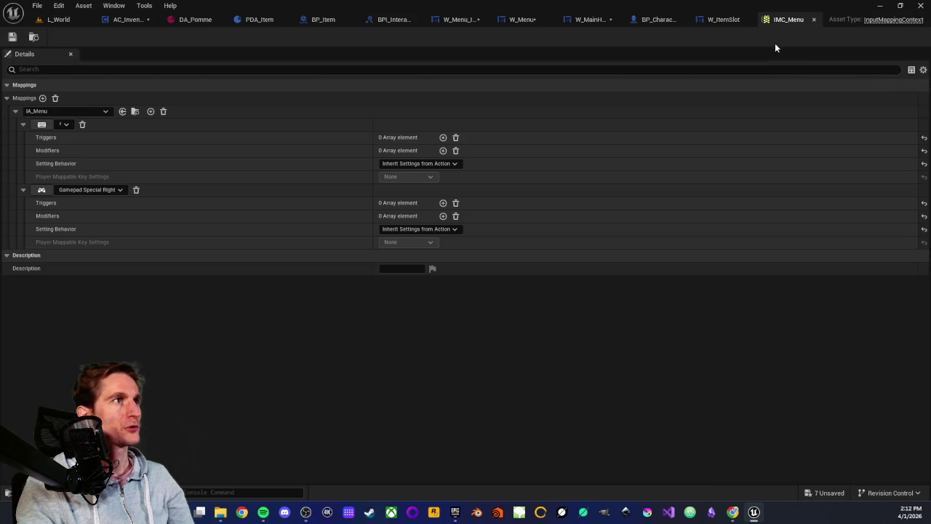
pyautogui.click(719, 24)
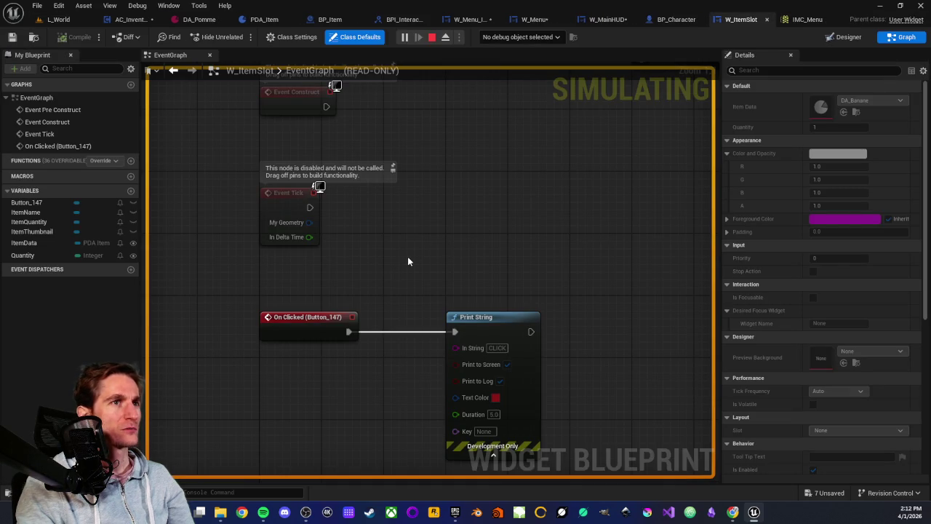
pyautogui.click(662, 20)
pyautogui.click(608, 24)
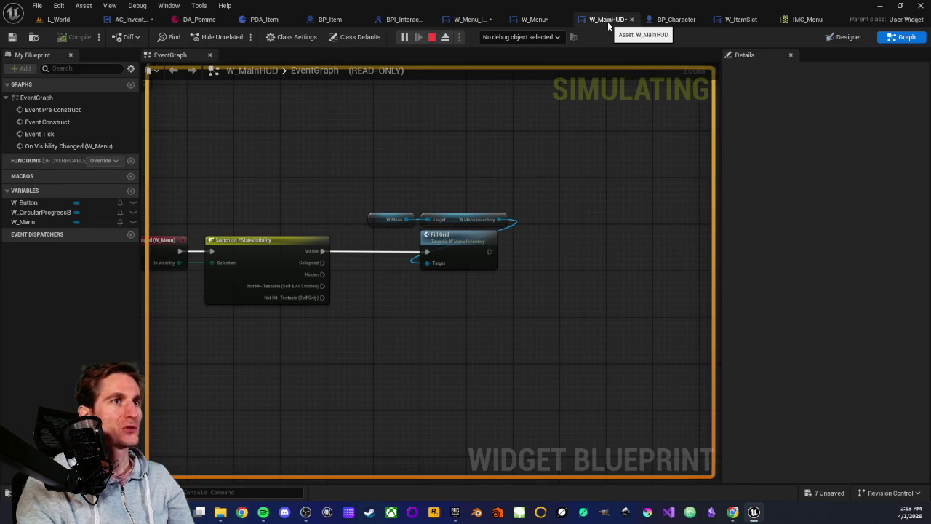
pyautogui.press('Home')
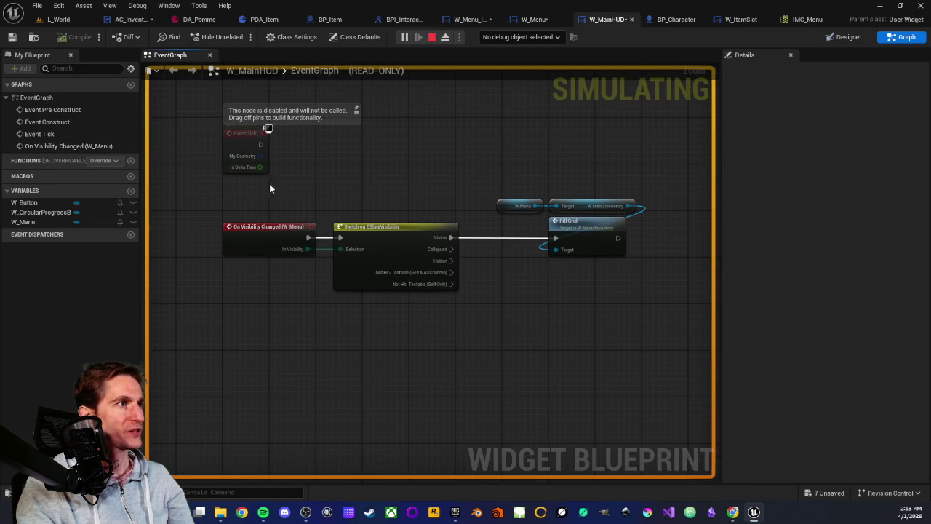
pyautogui.moveTo(393, 173); pyautogui.dragTo(558, 276)
pyautogui.click(481, 280)
pyautogui.press('Home')
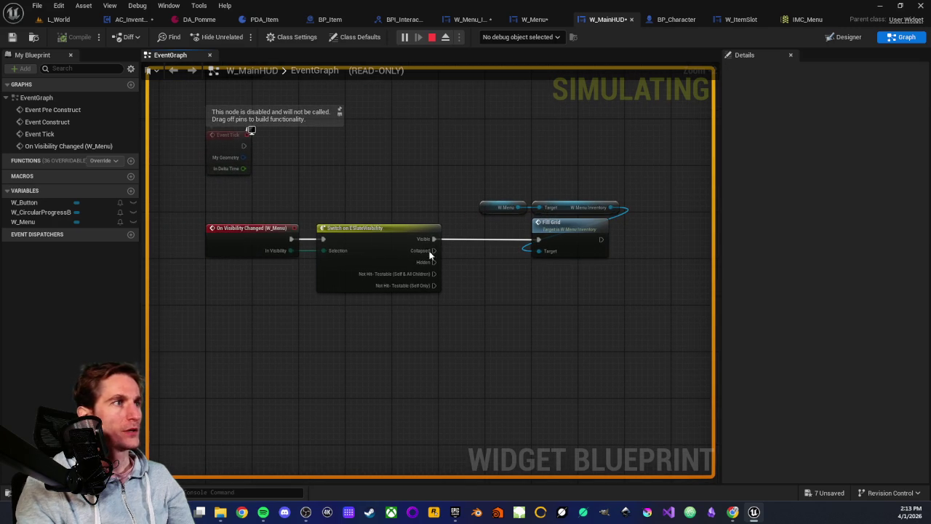
pyautogui.moveTo(224, 214); pyautogui.dragTo(371, 247)
pyautogui.click(412, 195)
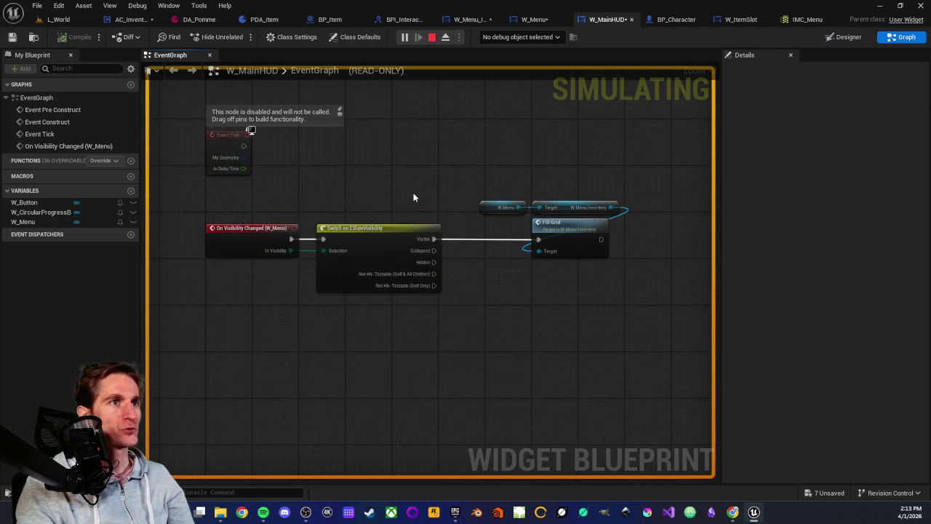
pyautogui.press('Home')
pyautogui.moveTo(429, 200); pyautogui.dragTo(576, 274)
pyautogui.click(524, 304)
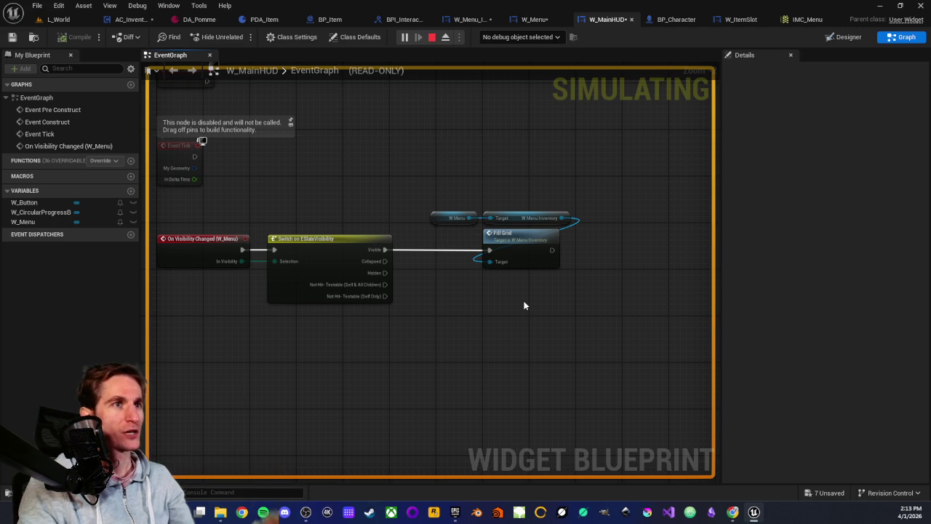
# - Cycle through W_Menu, W_Menu_Inventory, BPI_Interaction, BP_Item and PDA_Item, then close PDA_Item and DA_Pomme
pyautogui.click(528, 20)
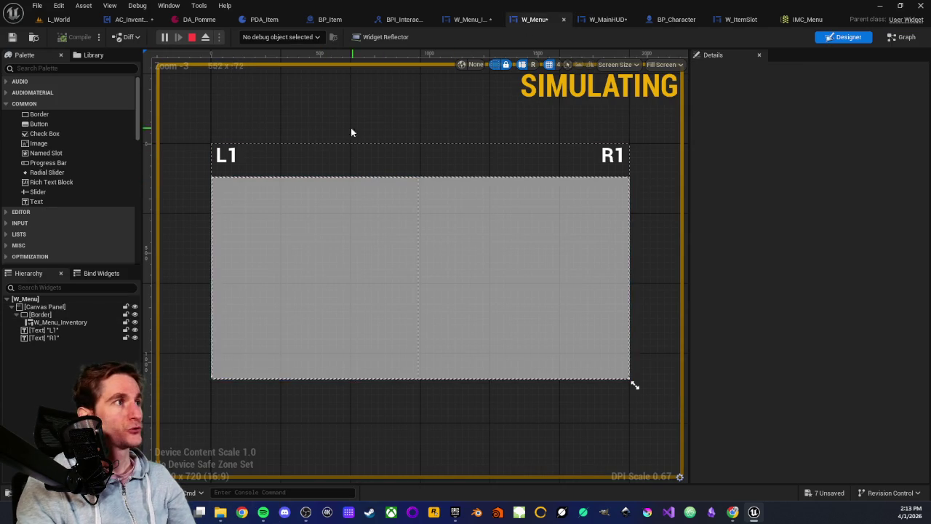
pyautogui.click(471, 20)
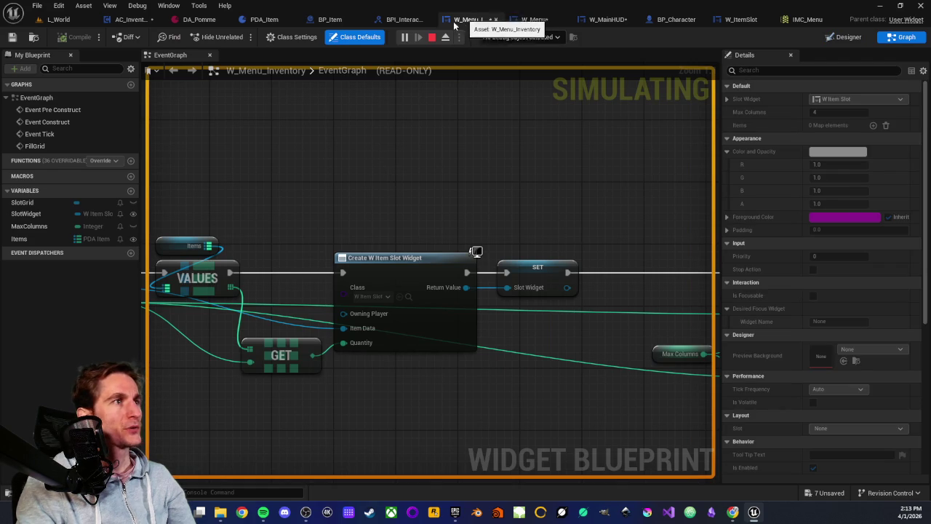
pyautogui.click(402, 20)
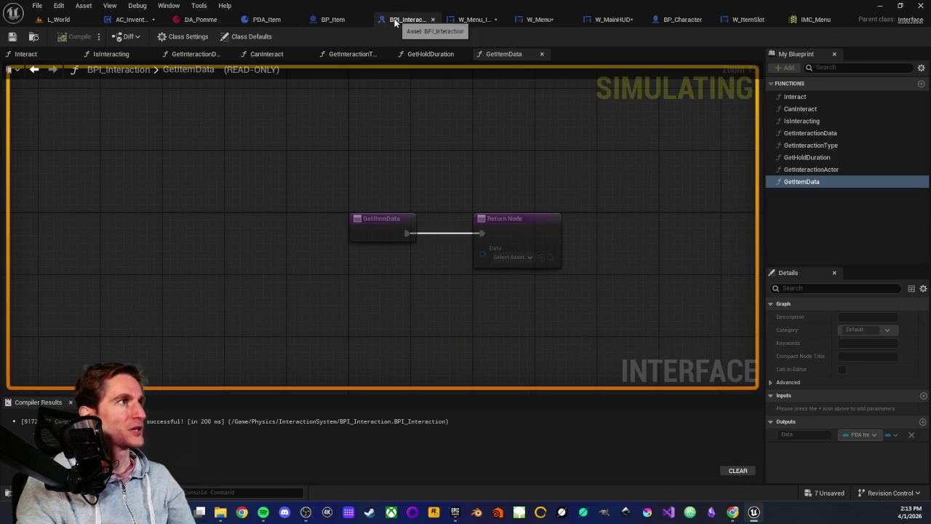
pyautogui.click(336, 19)
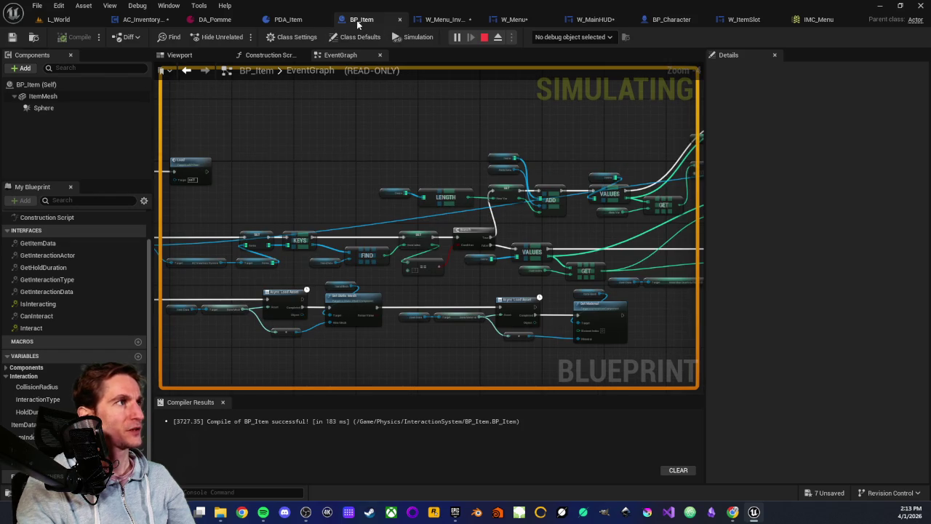
pyautogui.click(295, 22)
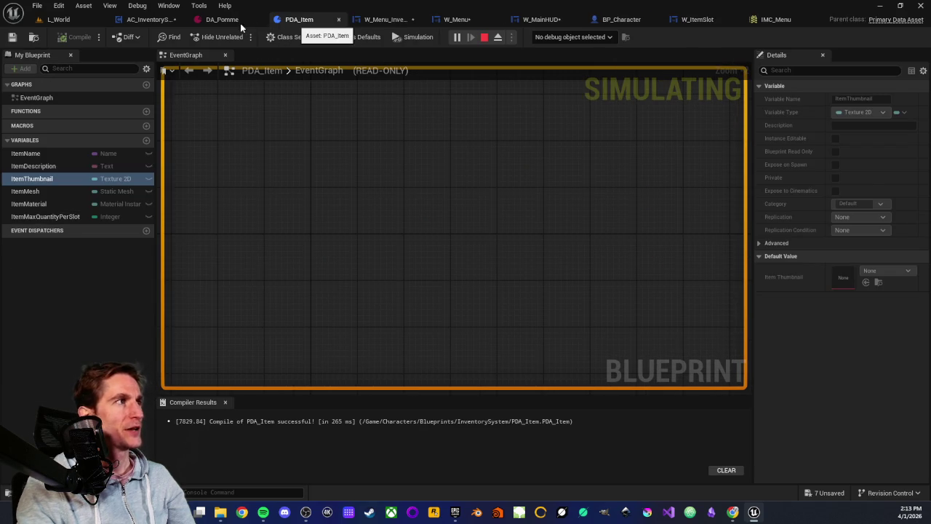
pyautogui.middleClick(286, 20)
pyautogui.middleClick(233, 20)
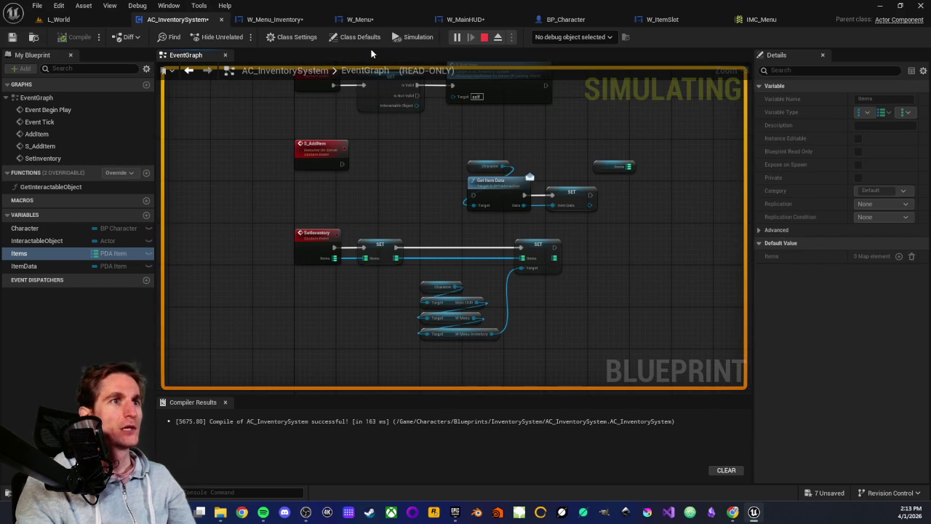
# - Return to L_World, stop the play session with Esc, and browse to the Inputs folder
pyautogui.click(59, 20)
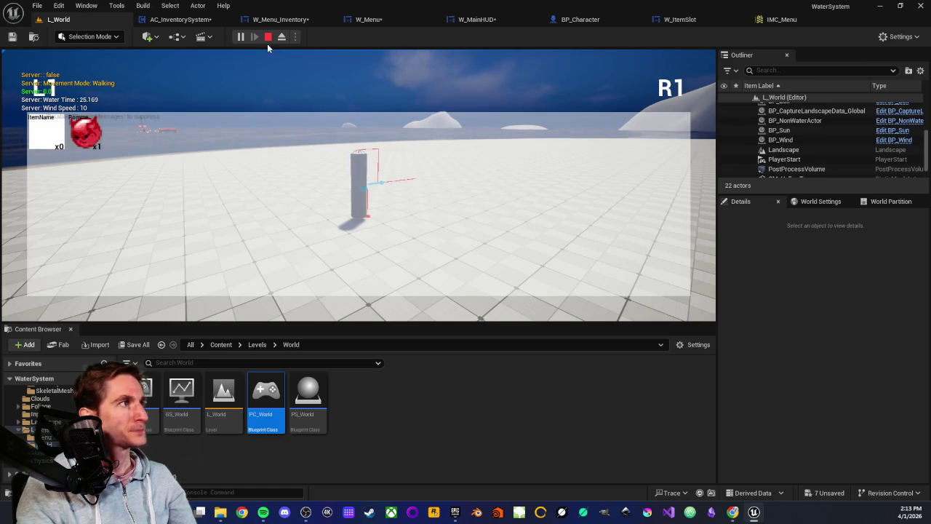
pyautogui.press('Escape')
pyautogui.scroll(1, 44, 414)
pyautogui.click(32, 430)
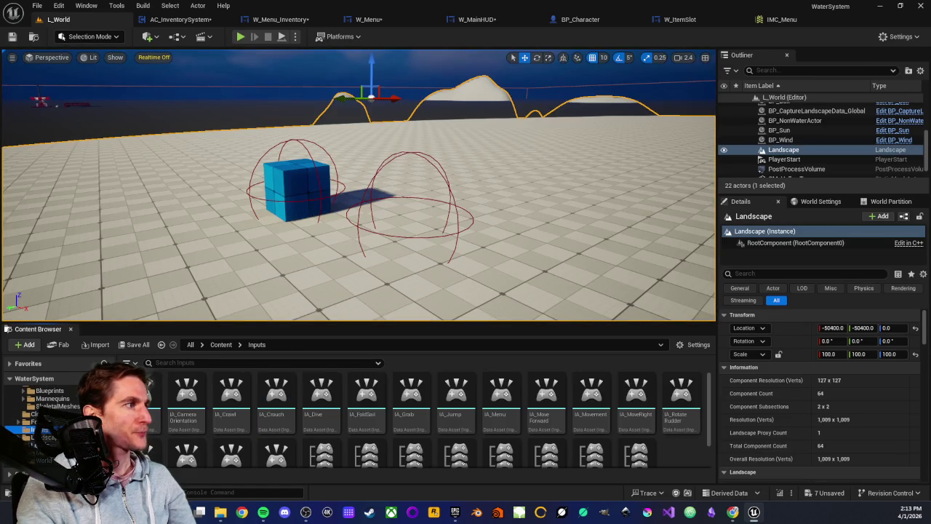
# - Create a new folder named Menu inside Content/Inputs
pyautogui.scroll(-1, 306, 424)
pyautogui.scroll(1, 305, 424)
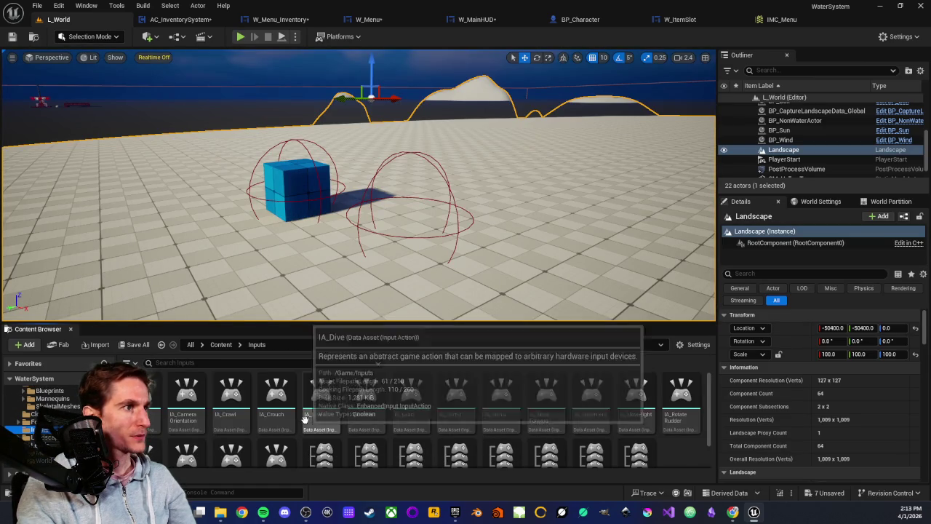
pyautogui.scroll(-1, 416, 425)
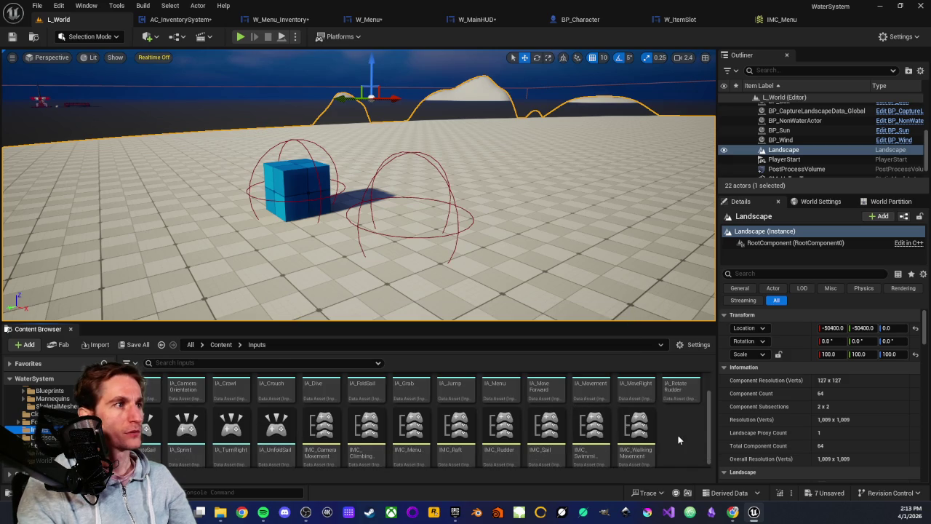
pyautogui.rightClick(680, 430)
pyautogui.click(725, 114)
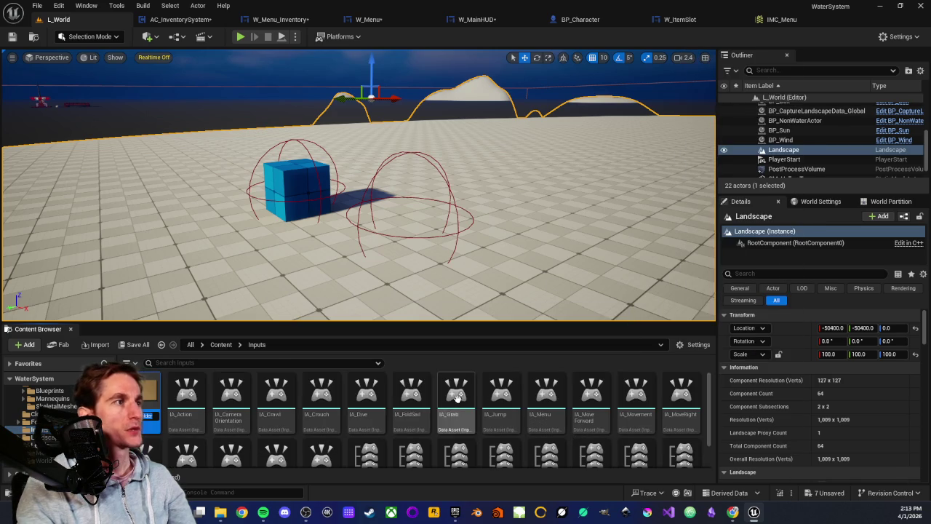
pyautogui.press('Return')
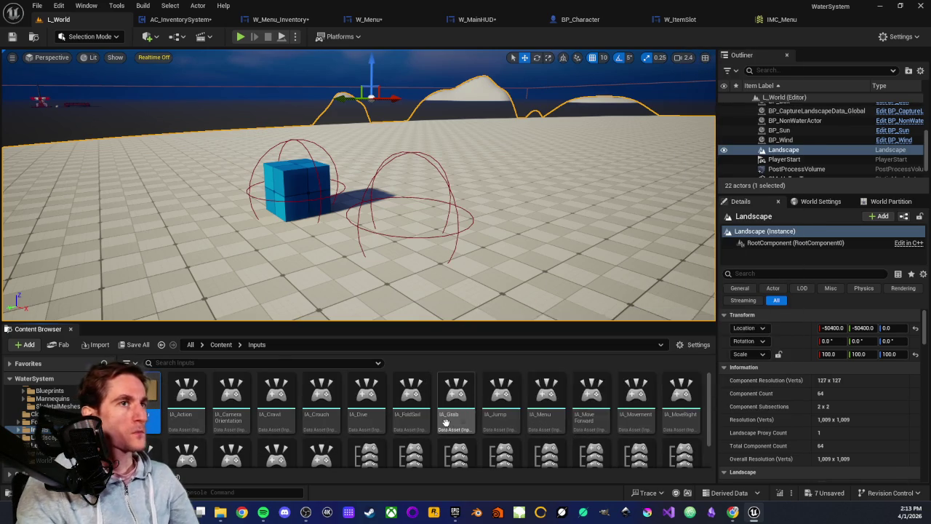
# - Move IMC_Menu and IA_Menu into the Menu folder and open it
pyautogui.scroll(-1, 346, 414)
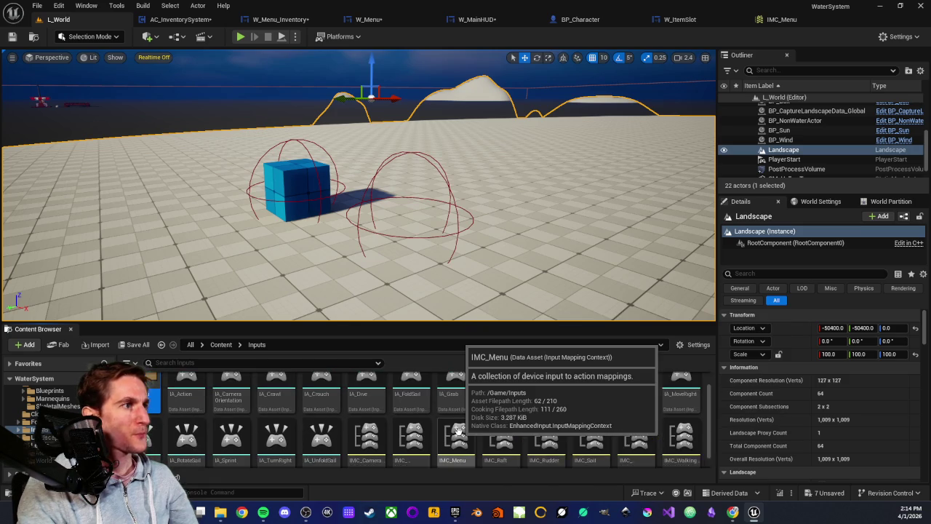
pyautogui.moveTo(459, 430)
pyautogui.mouseDown()
pyautogui.moveTo(157, 407)
pyautogui.moveTo(174, 413)
pyautogui.mouseUp()
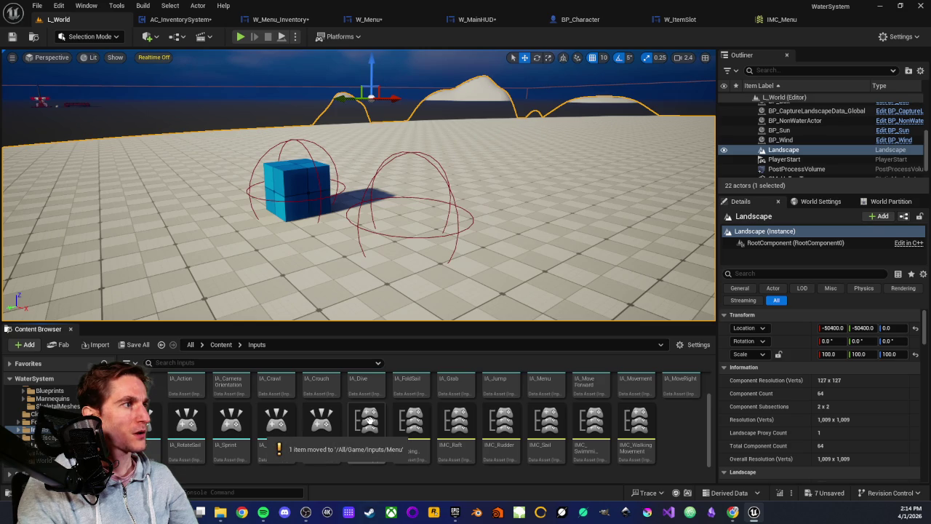
pyautogui.scroll(1, 559, 424)
pyautogui.moveTo(559, 424); pyautogui.dragTo(145, 391)
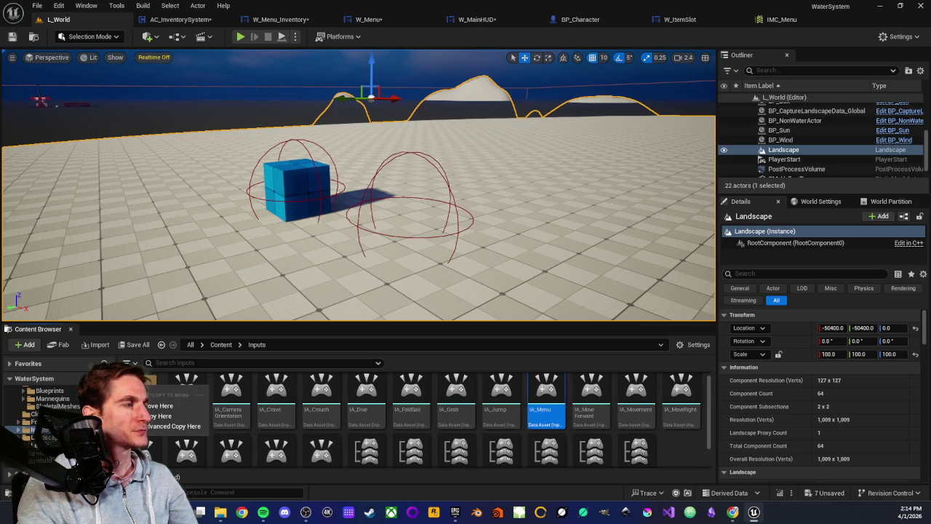
pyautogui.click(154, 405)
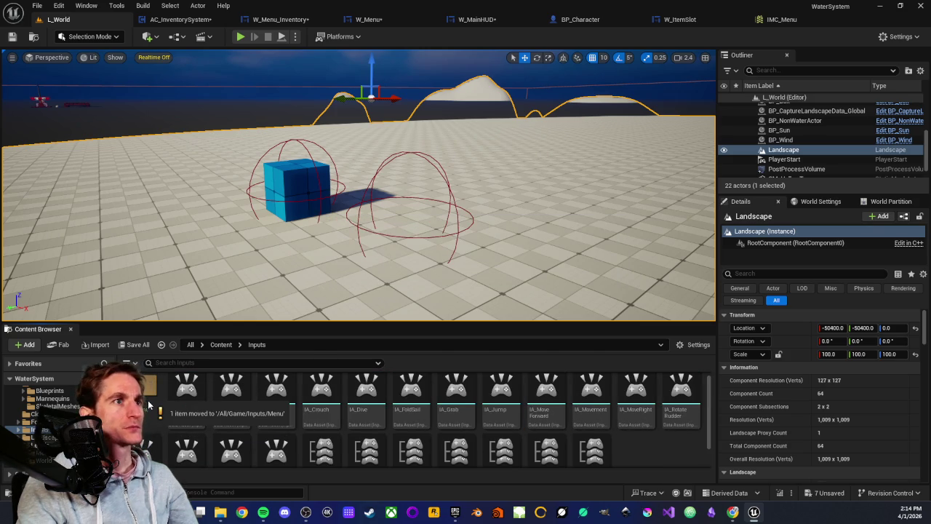
pyautogui.doubleClick(149, 383)
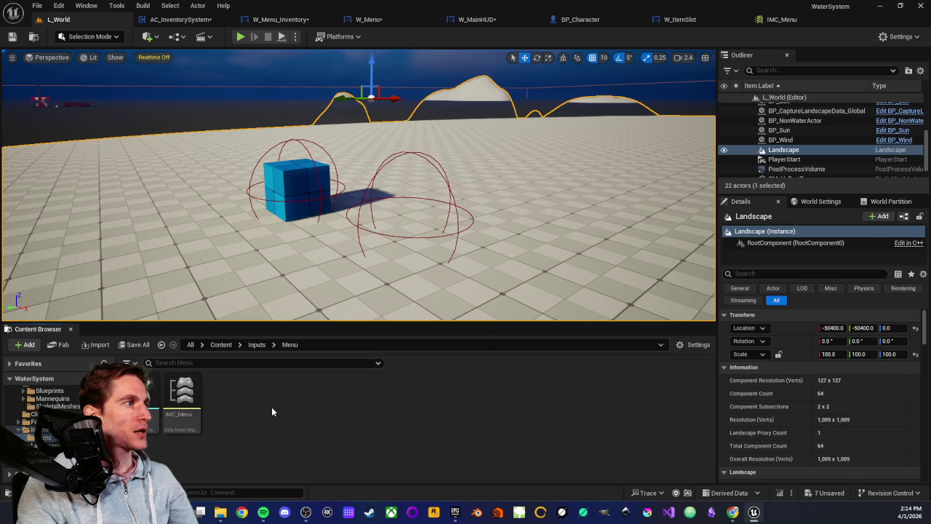
pyautogui.rightClick(272, 406)
# - Create a new Input Action asset in Inputs/Menu named IA_NavigateLeft
pyautogui.moveTo(317, 281)
pyautogui.moveTo(319, 302)
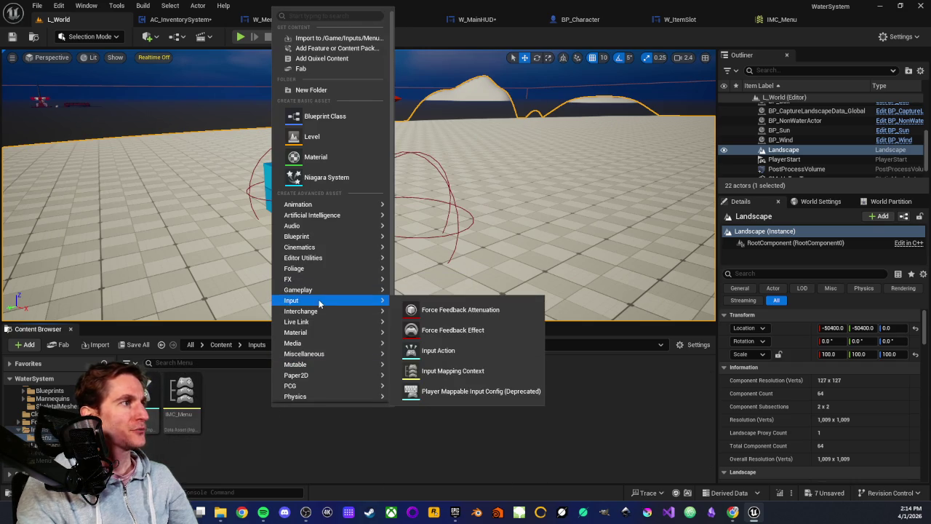
pyautogui.click(412, 350)
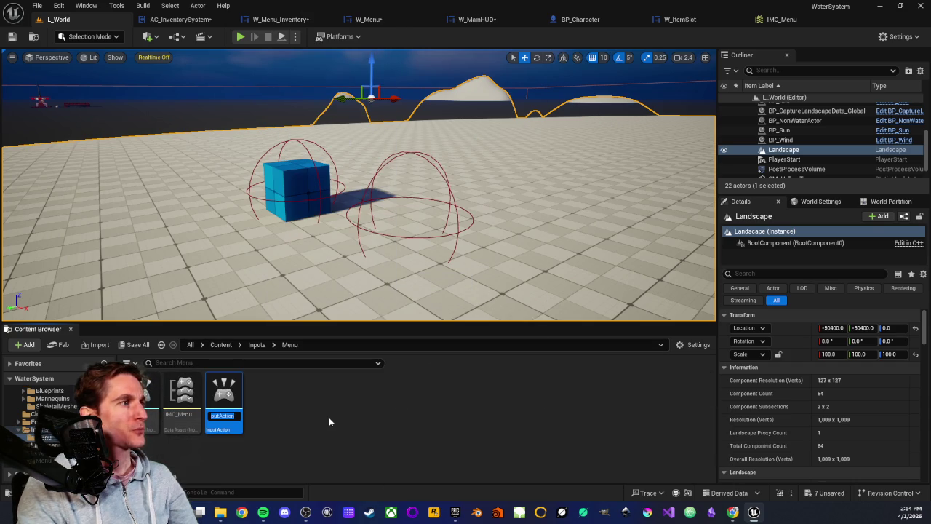
pyautogui.write('IA')
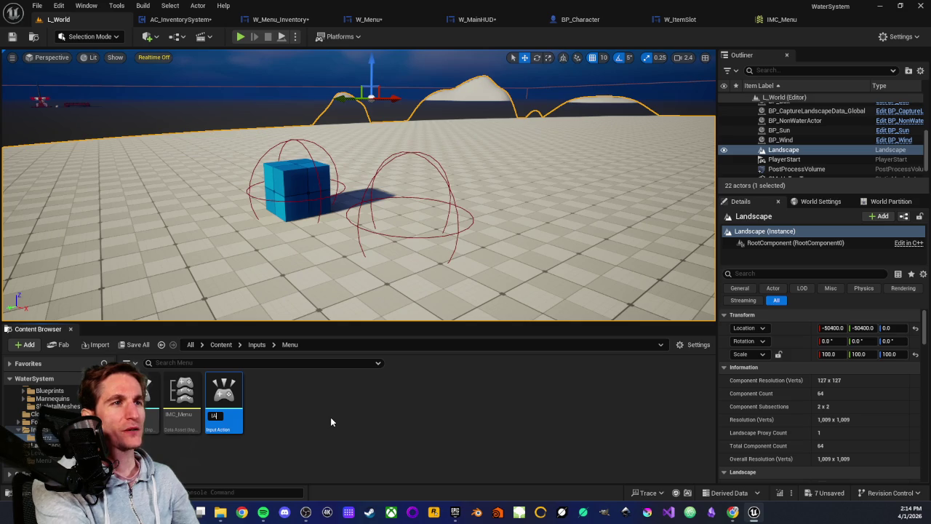
pyautogui.write('_')
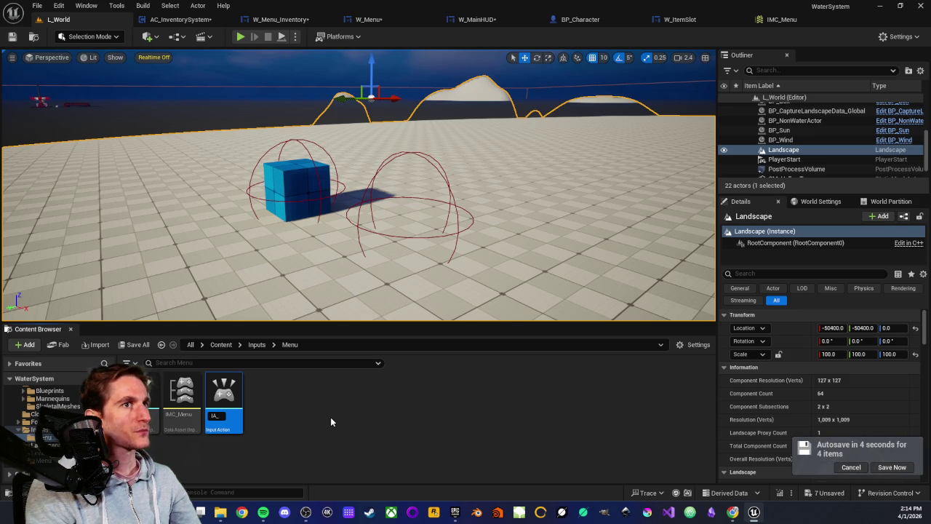
pyautogui.write('Left')
pyautogui.press('Tab')
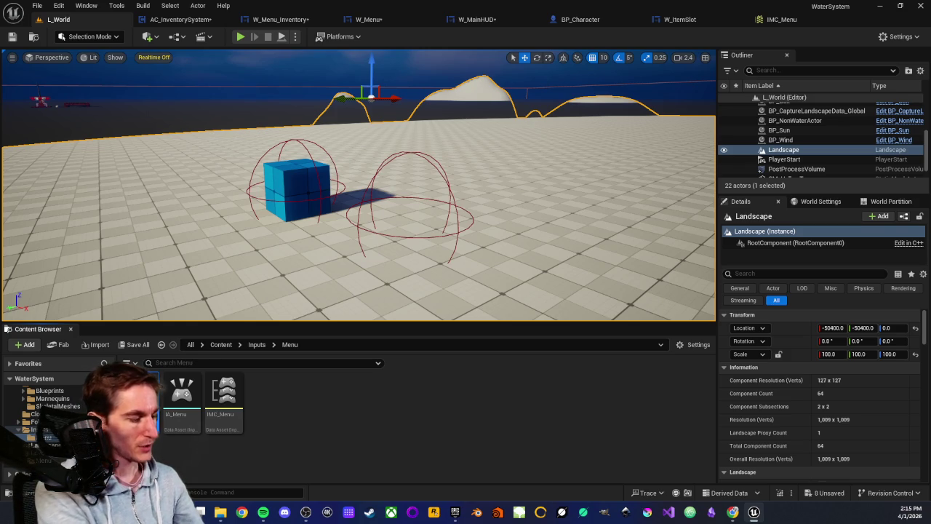
pyautogui.press('Return')
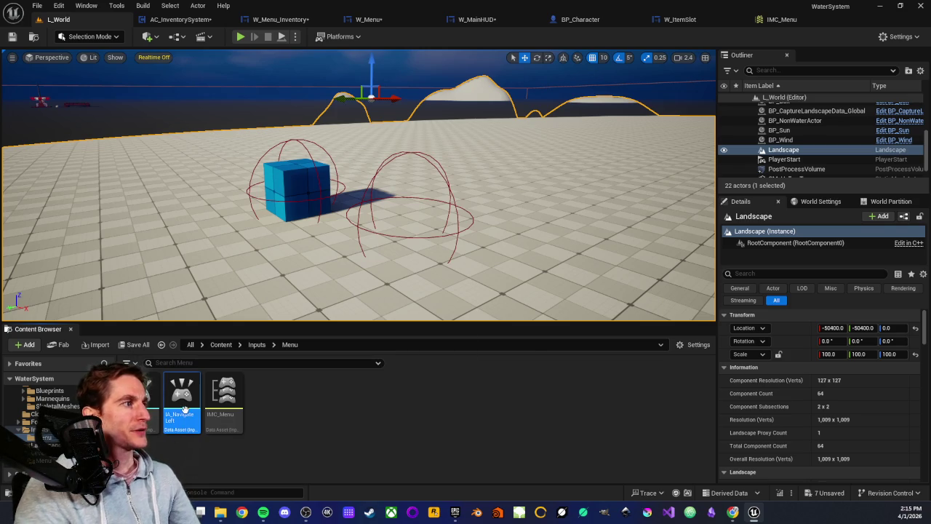
# - Duplicate it as IA_NavigateRight, then open IA_NavigateLeft for editing
pyautogui.hotkey('ctrl', 'd')
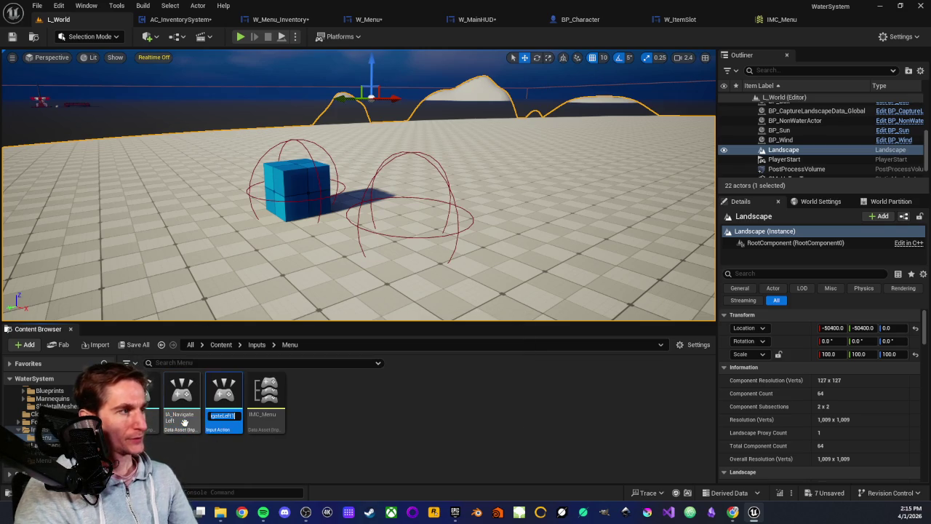
pyautogui.press('BackSpace')
pyautogui.press('BackSpace')
pyautogui.press('BackSpace')
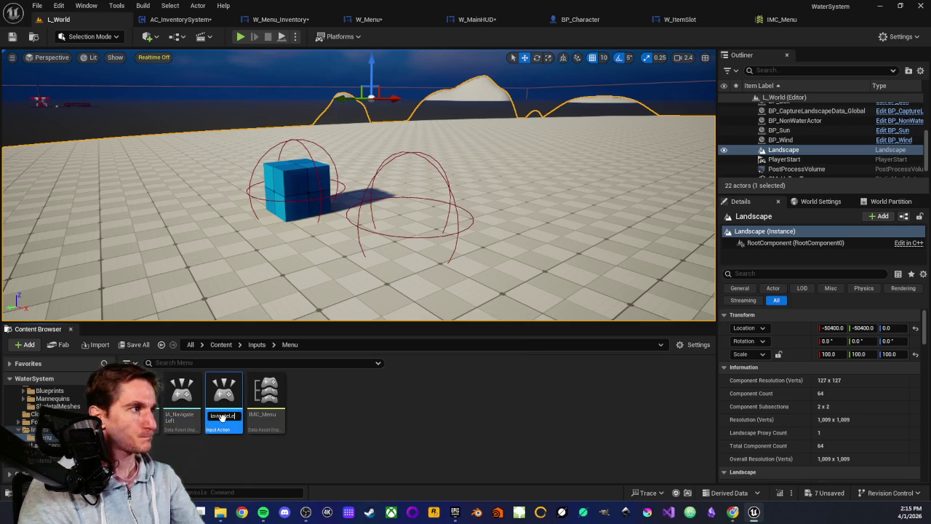
pyautogui.write('gateRight')
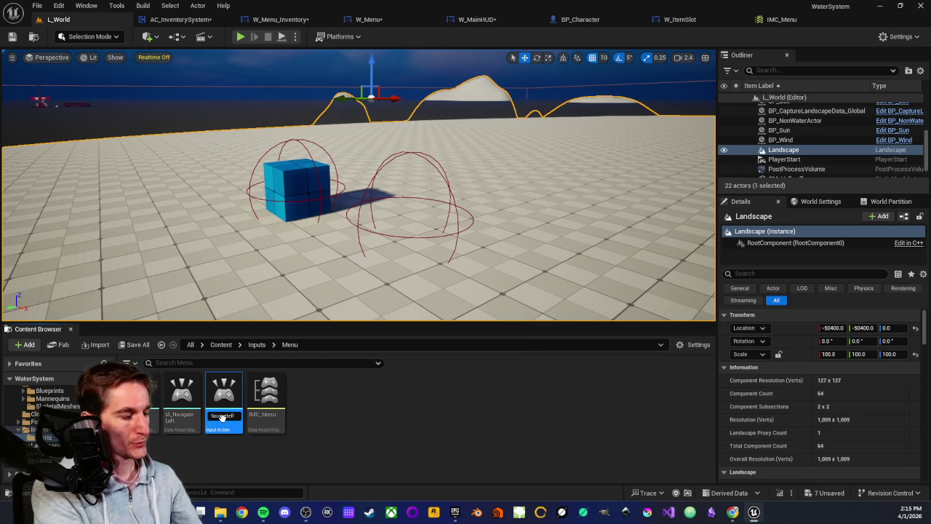
pyautogui.press('Return')
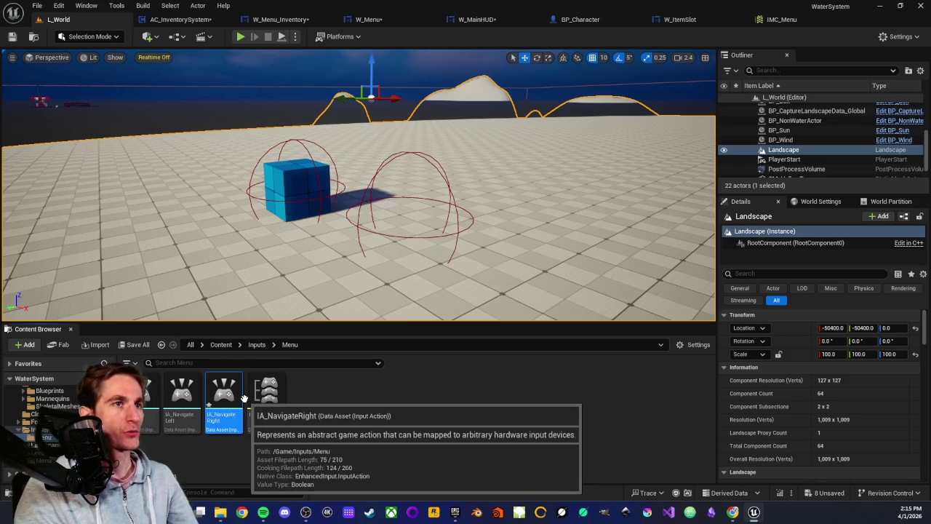
pyautogui.click(222, 449)
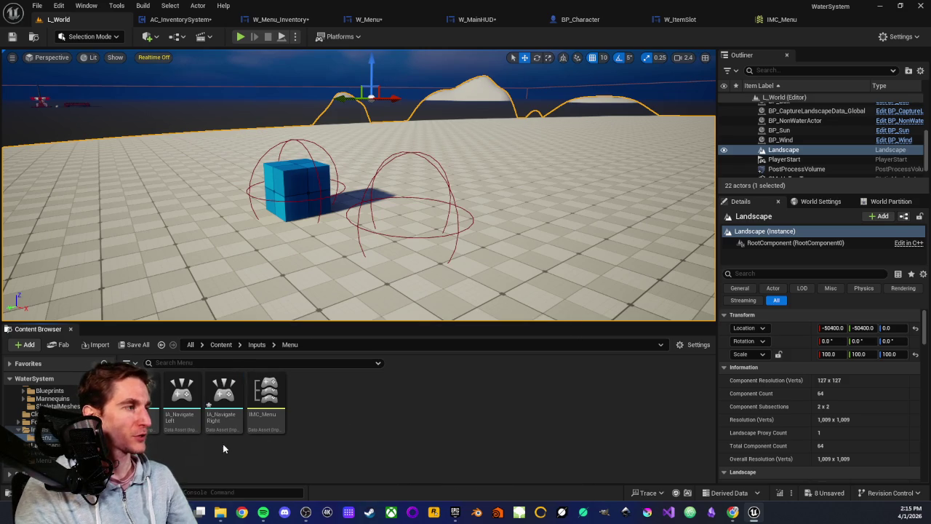
pyautogui.doubleClick(184, 428)
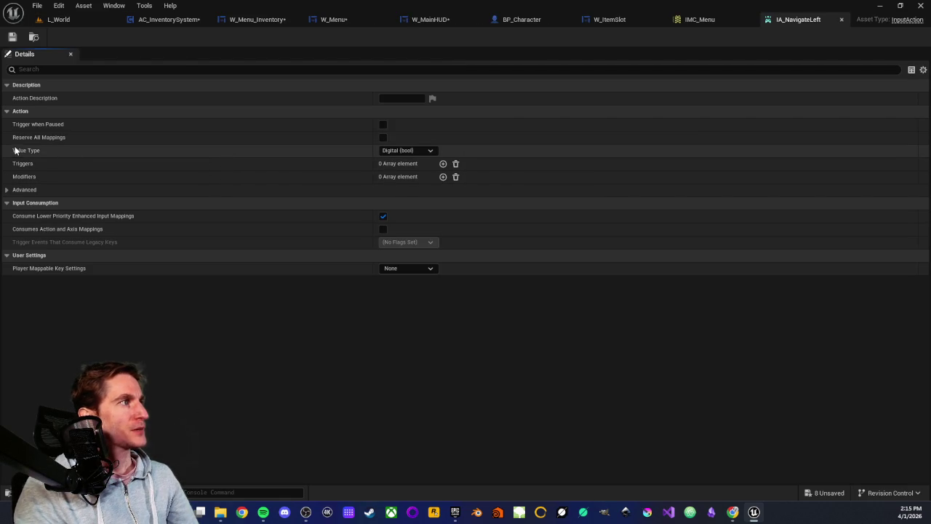
# - Keep IA_NavigateLeft's Digital (bool) value type, add a Negate modifier, and save it
pyautogui.click(434, 151)
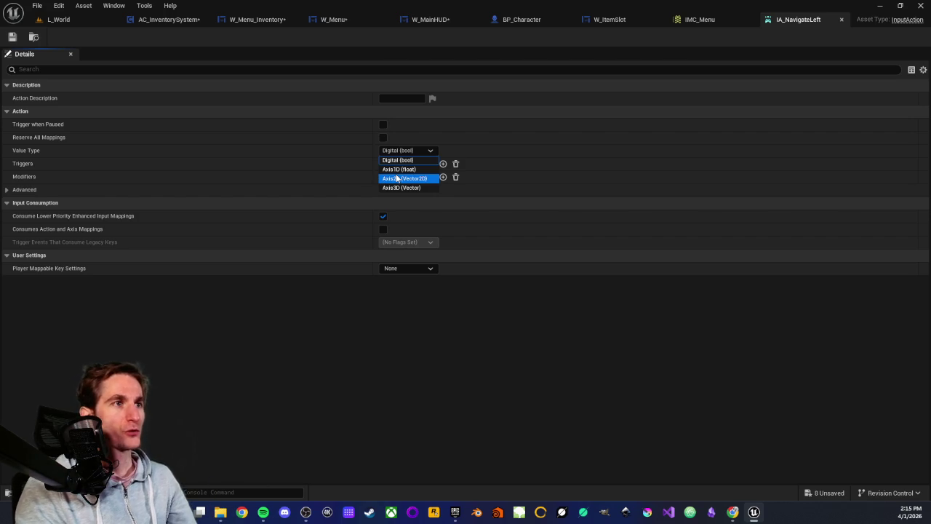
pyautogui.click(335, 324)
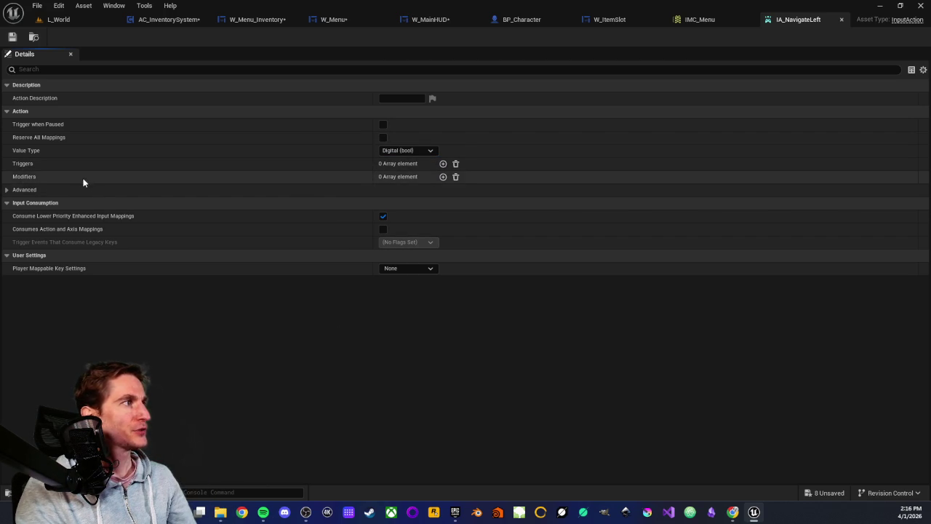
pyautogui.click(443, 178)
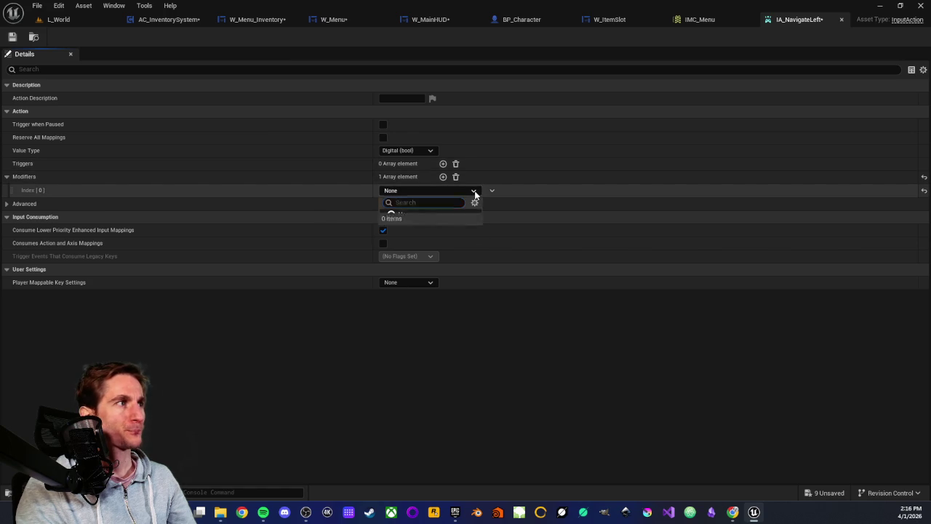
pyautogui.click(473, 192)
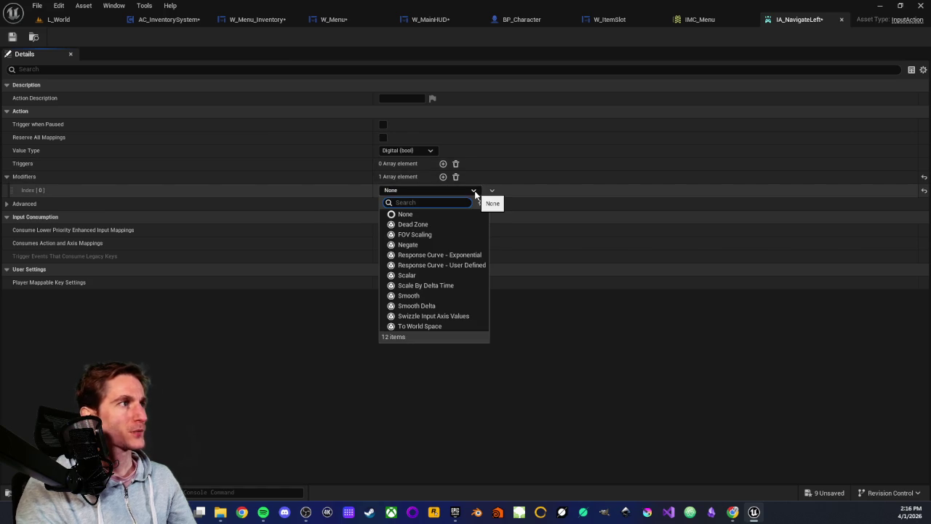
pyautogui.click(414, 245)
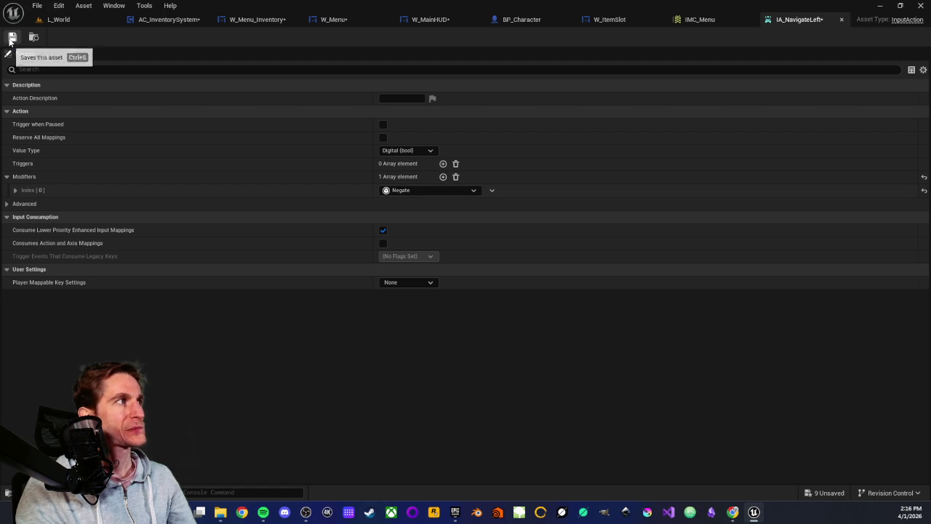
pyautogui.click(10, 38)
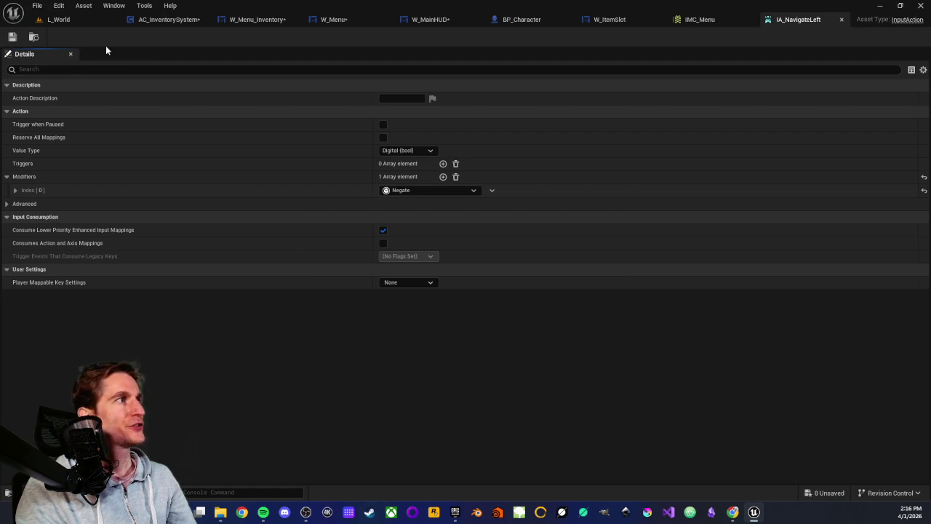
pyautogui.click(58, 20)
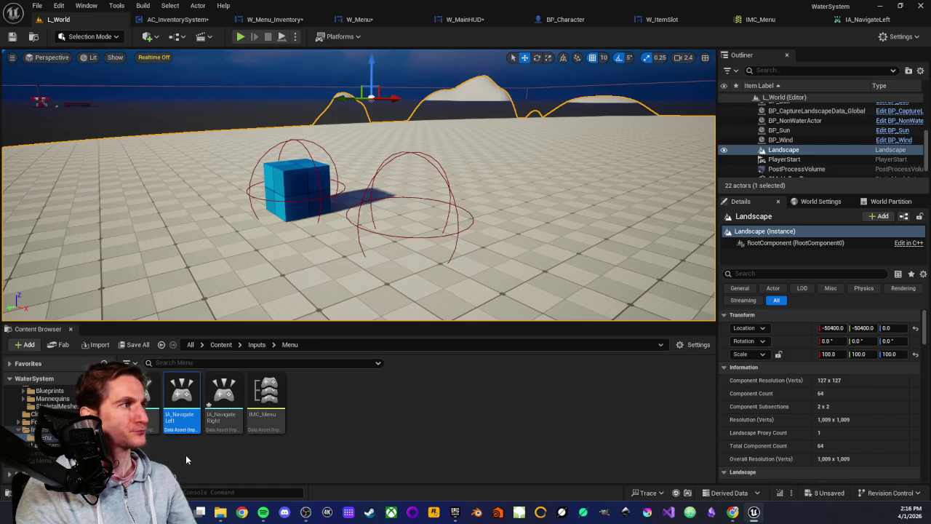
# - In IMC_Menu, add a new mapping set to IA_NavigateLeft and expand its unbound key slot
pyautogui.doubleClick(270, 411)
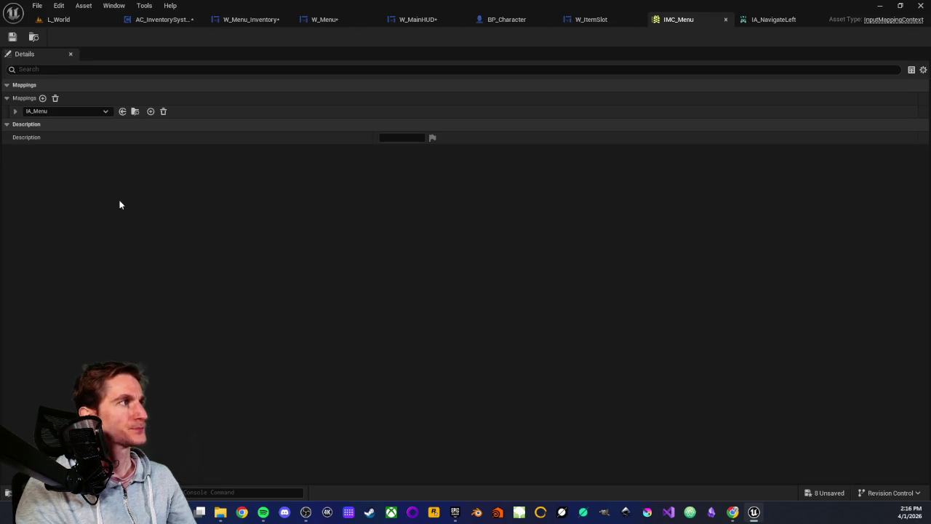
pyautogui.click(43, 97)
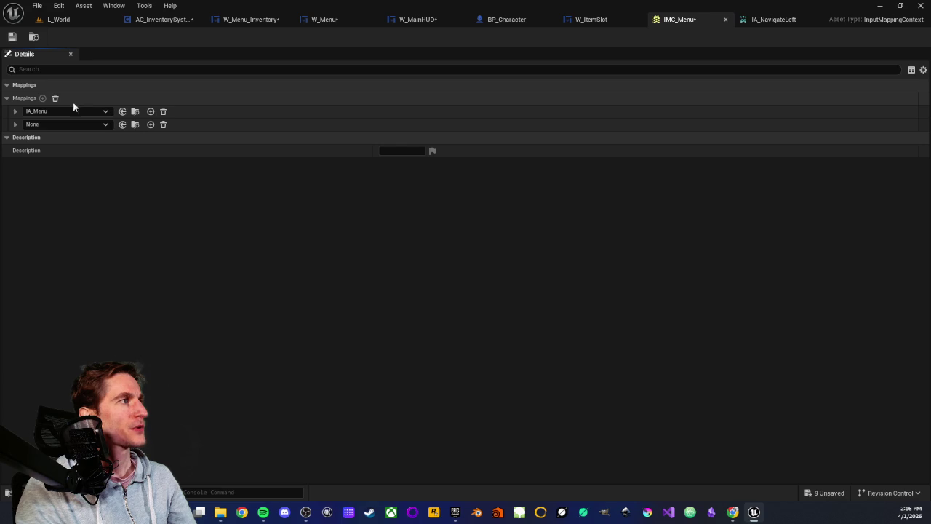
pyautogui.click(105, 125)
pyautogui.click(104, 125)
pyautogui.click(105, 125)
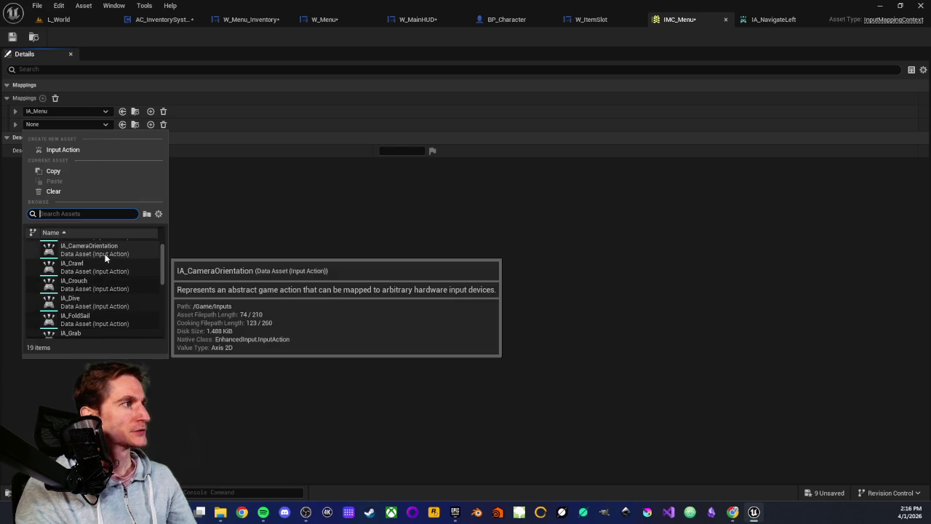
pyautogui.moveTo(104, 256)
pyautogui.write('navi')
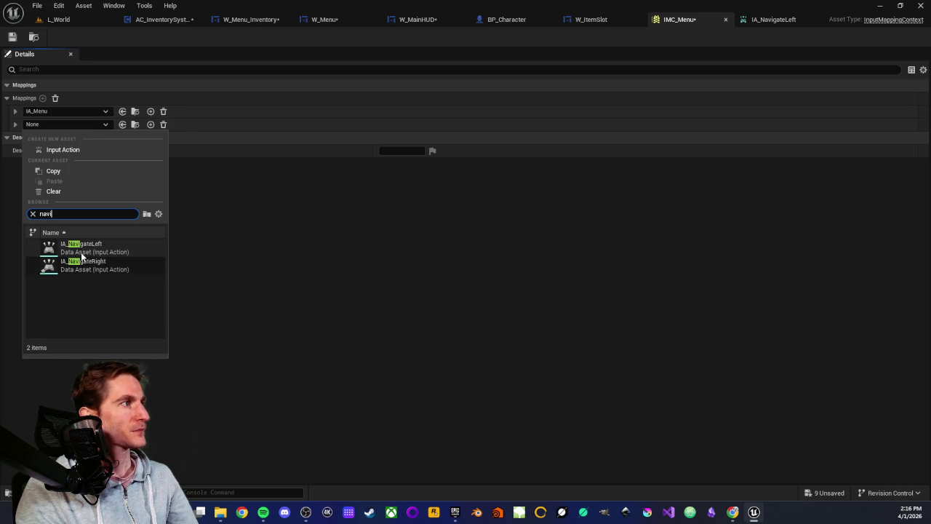
pyautogui.click(81, 249)
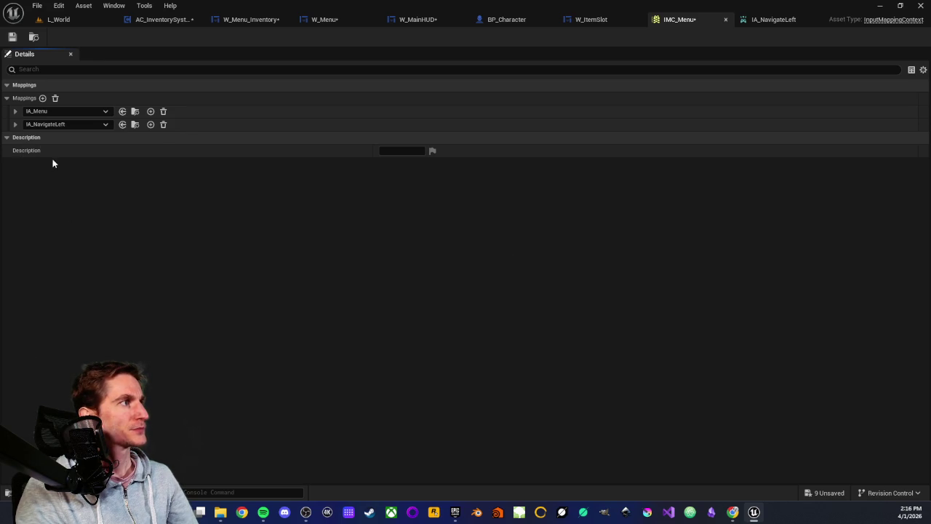
pyautogui.click(15, 125)
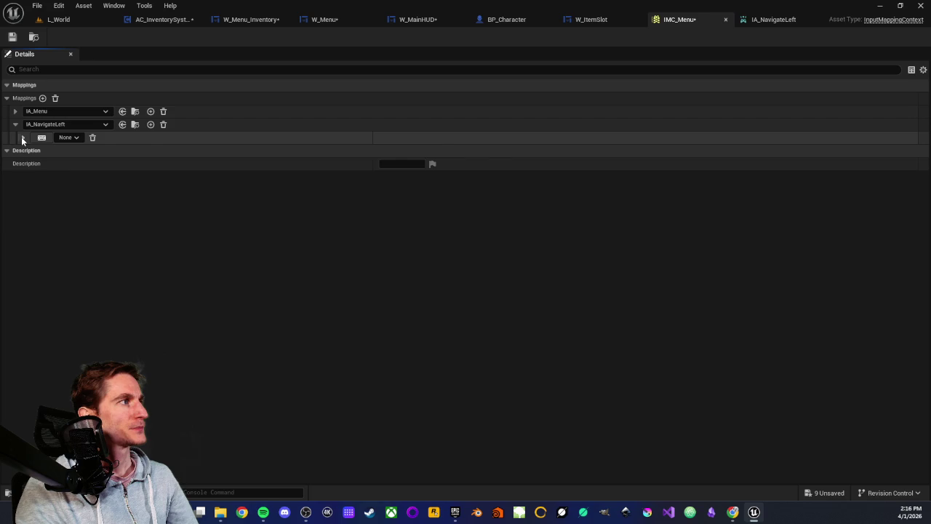
pyautogui.click(22, 139)
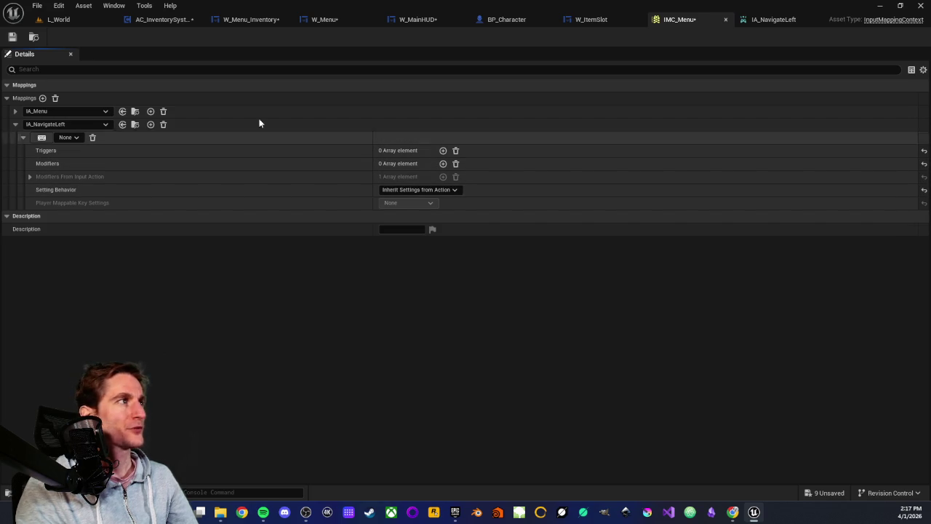
pyautogui.click(775, 19)
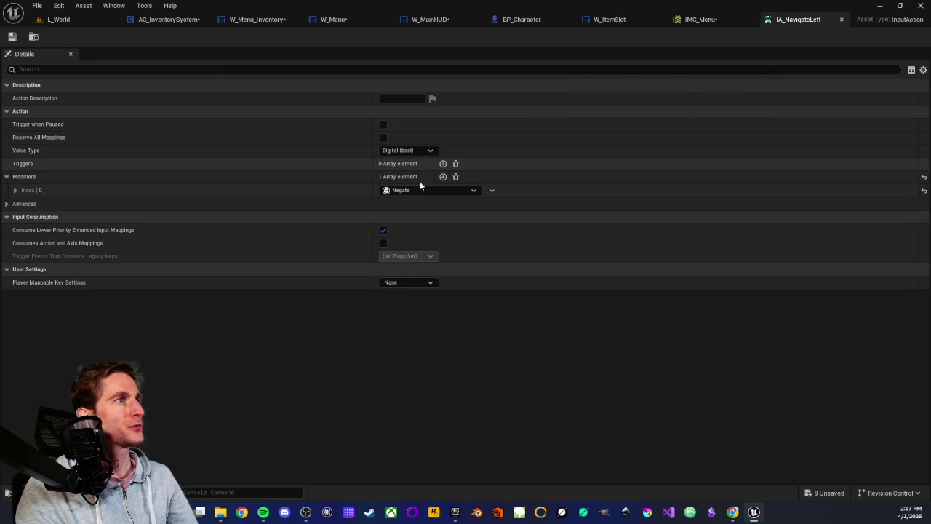
# - Delete IA_NavigateLeft's Negate modifier and save the asset
pyautogui.click(456, 177)
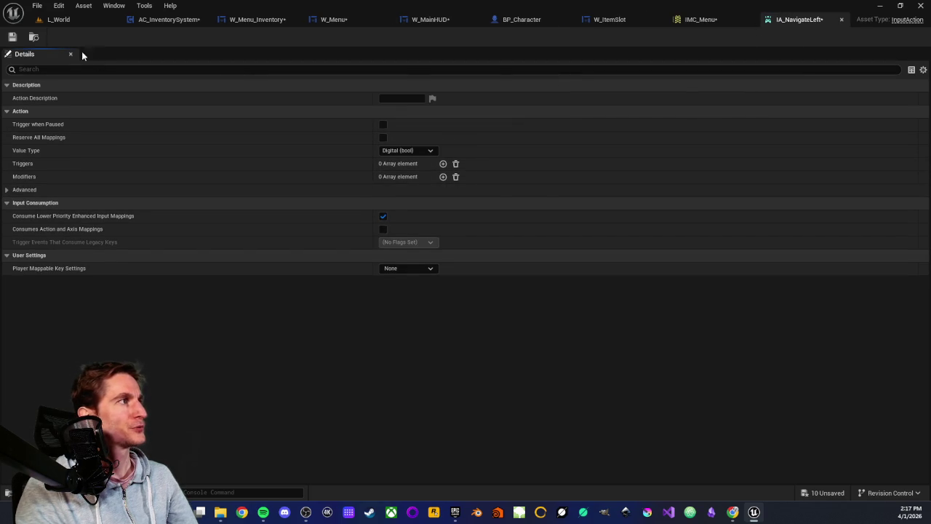
pyautogui.click(13, 36)
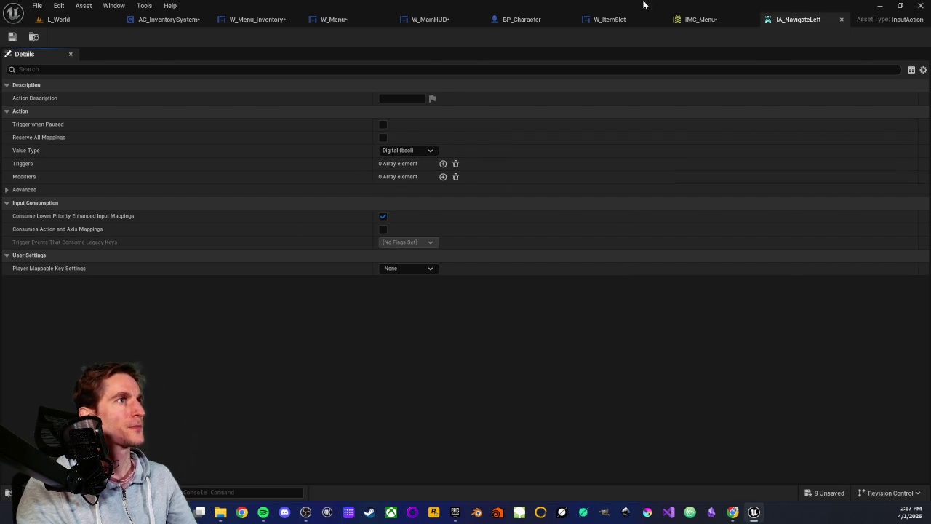
pyautogui.click(701, 21)
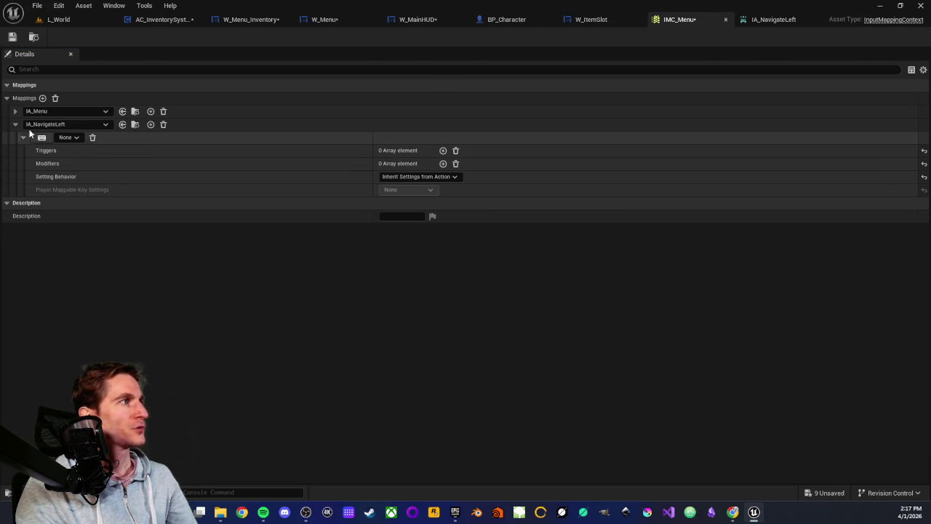
# - Give IMC_Menu's IA_NavigateLeft mapping a second key slot with one modifier entry, still None
pyautogui.click(42, 98)
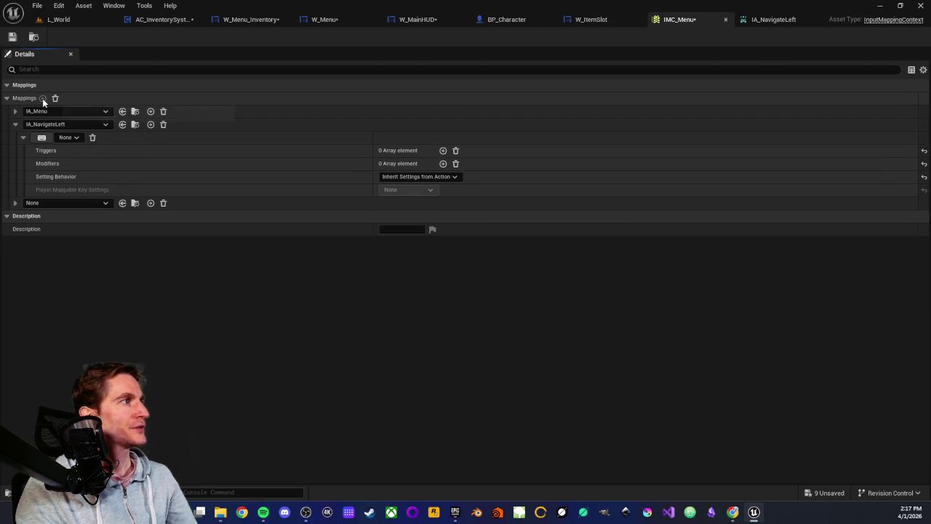
pyautogui.click(15, 203)
pyautogui.click(54, 203)
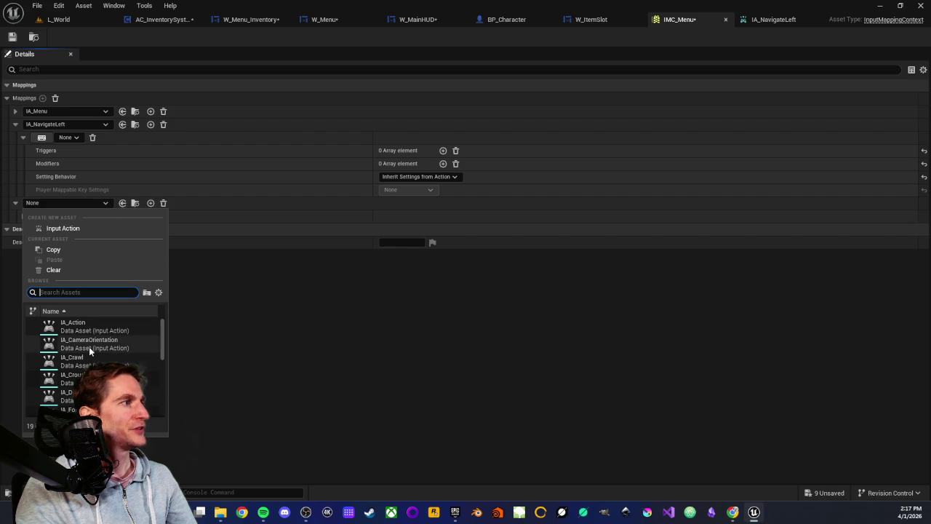
pyautogui.write('navi')
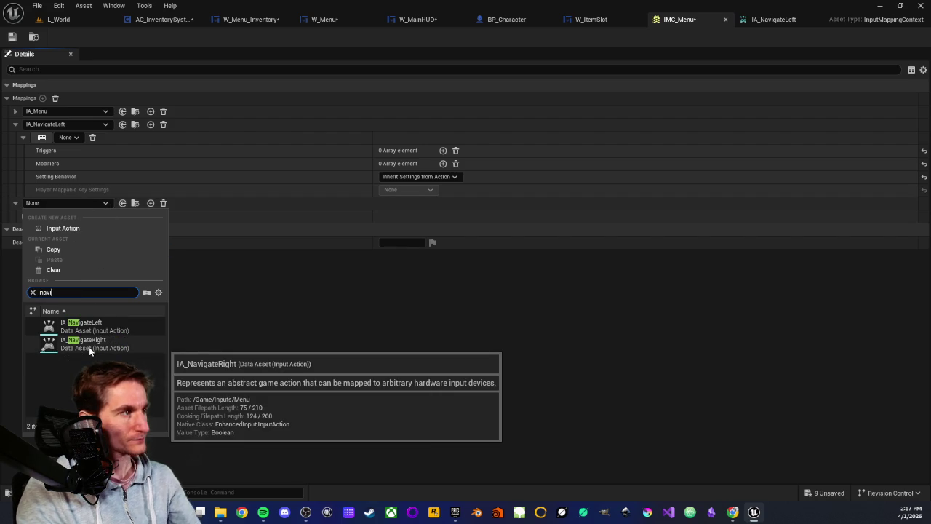
pyautogui.click(87, 326)
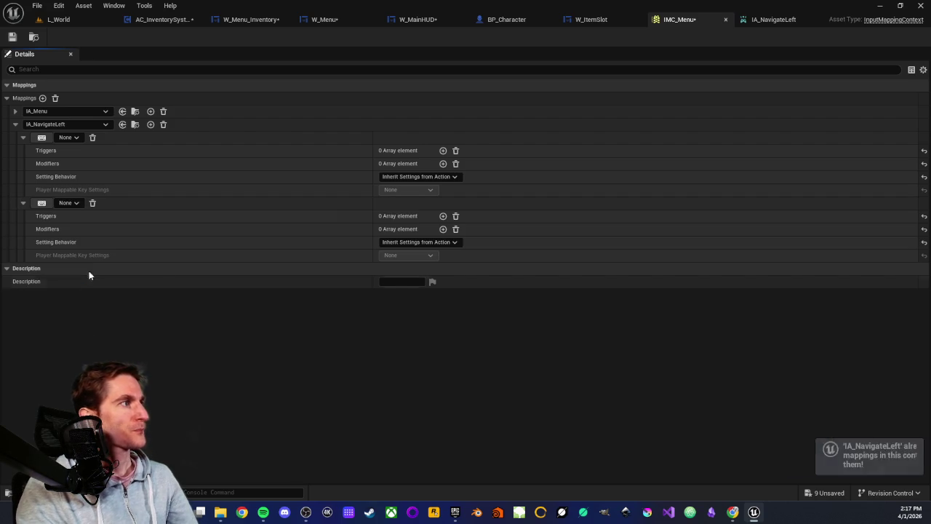
pyautogui.click(443, 229)
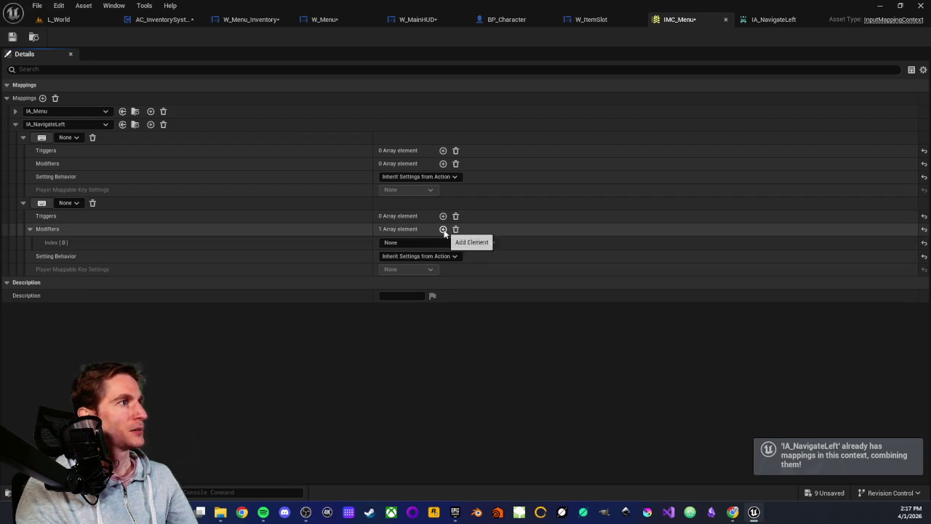
pyautogui.click(448, 246)
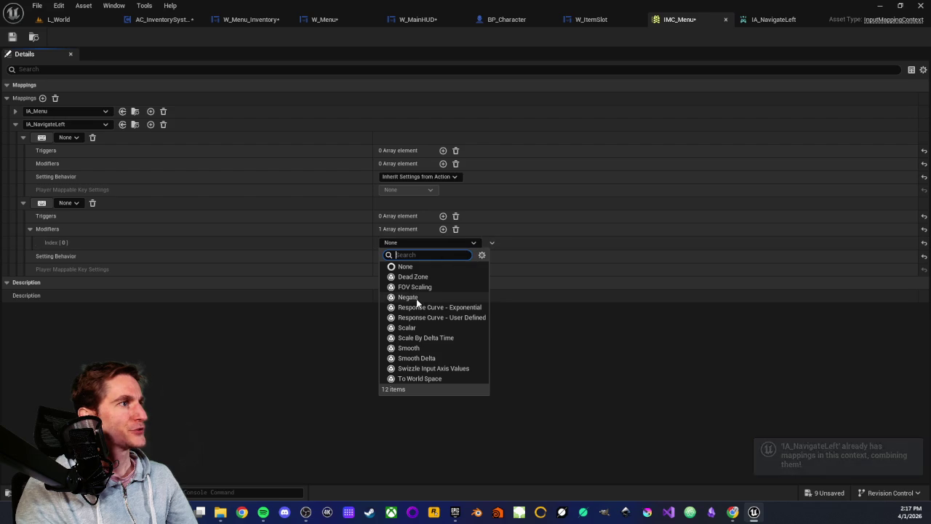